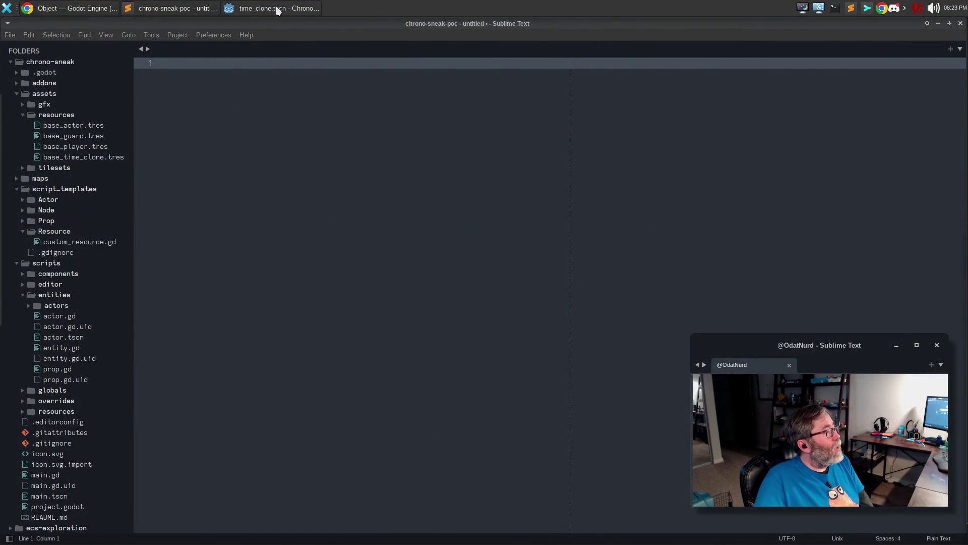
- Bring the Godot editor with the ChronoSneak project's actor.gd back to the front
click(276, 7)
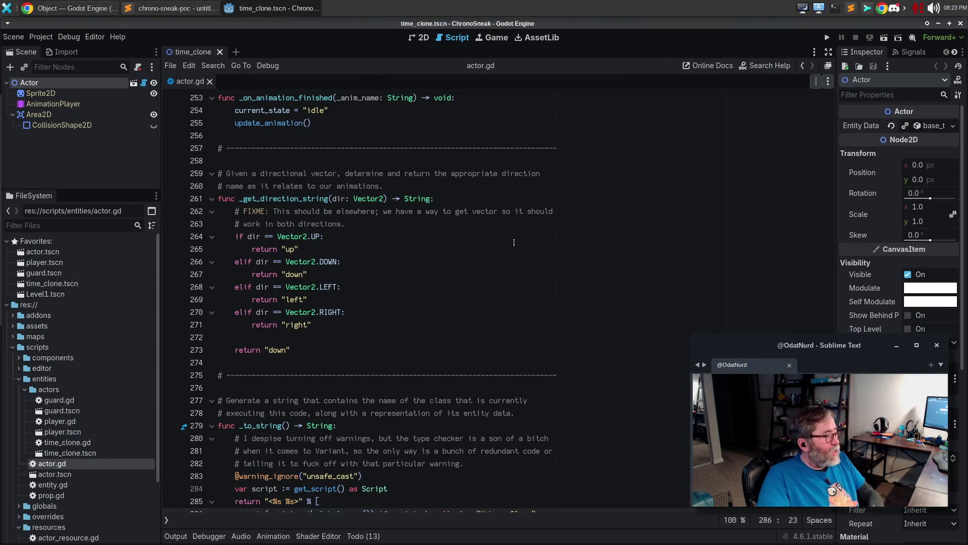
- Launch the ChronoSneak debug build with F5 and move the character one tile down
click(353, 205)
key(F5)
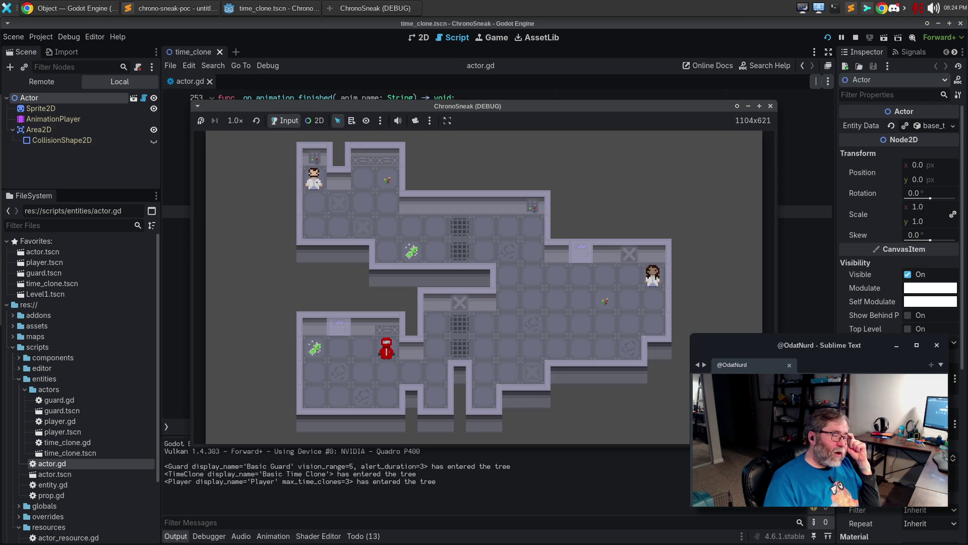
key(Down)
key(Right)
key(Down)
key(Left)
key(Up)
key(Right)
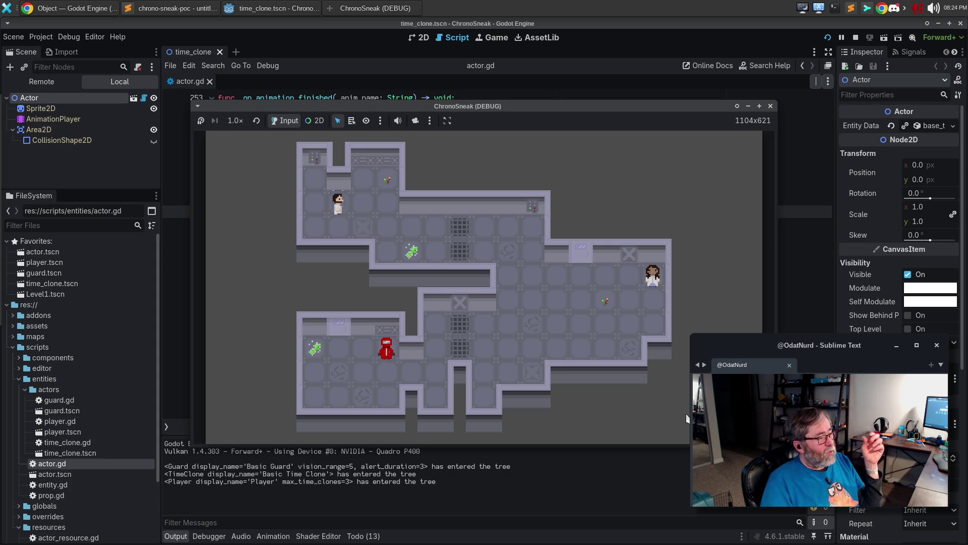
key(Left)
key(Up)
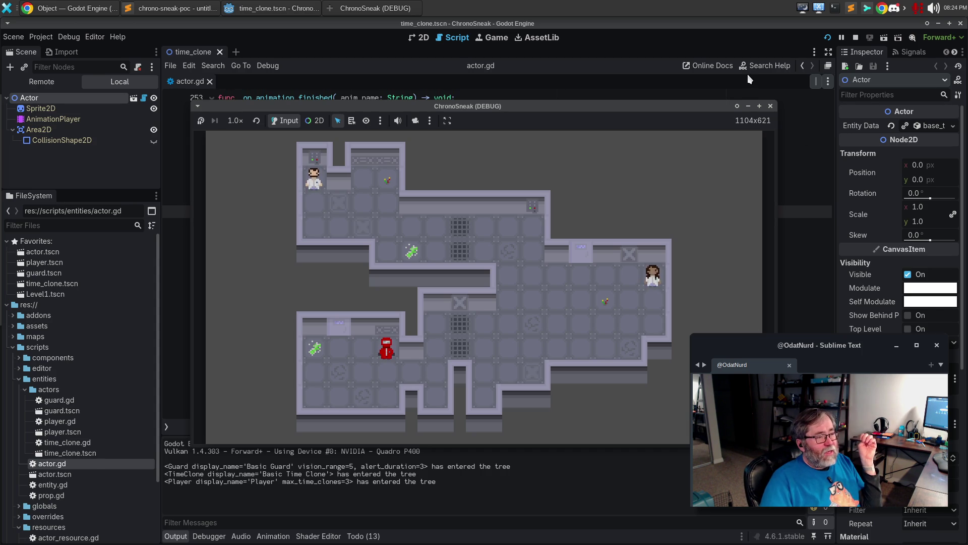
click(771, 106)
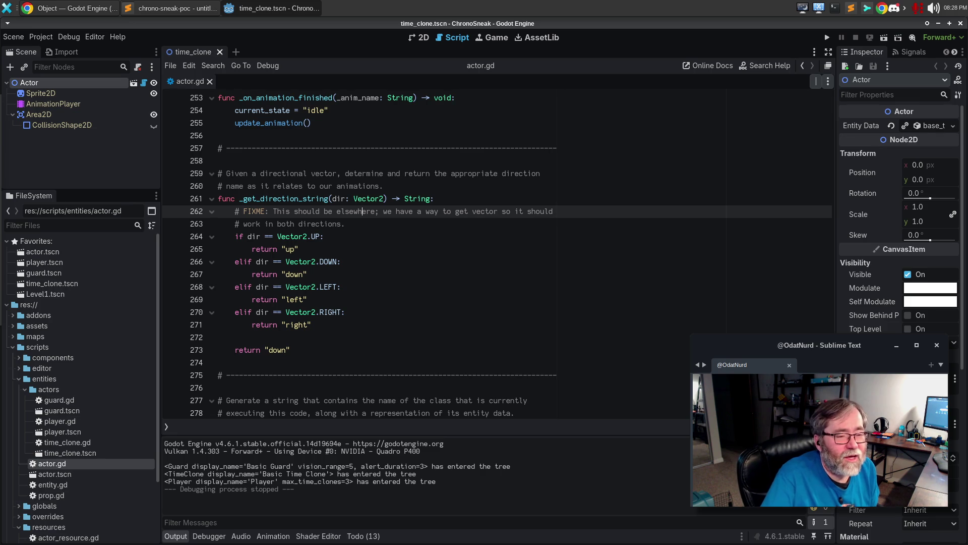
- Put the caret on line 275 of actor.gd, then collapse the entities folder
click(473, 376)
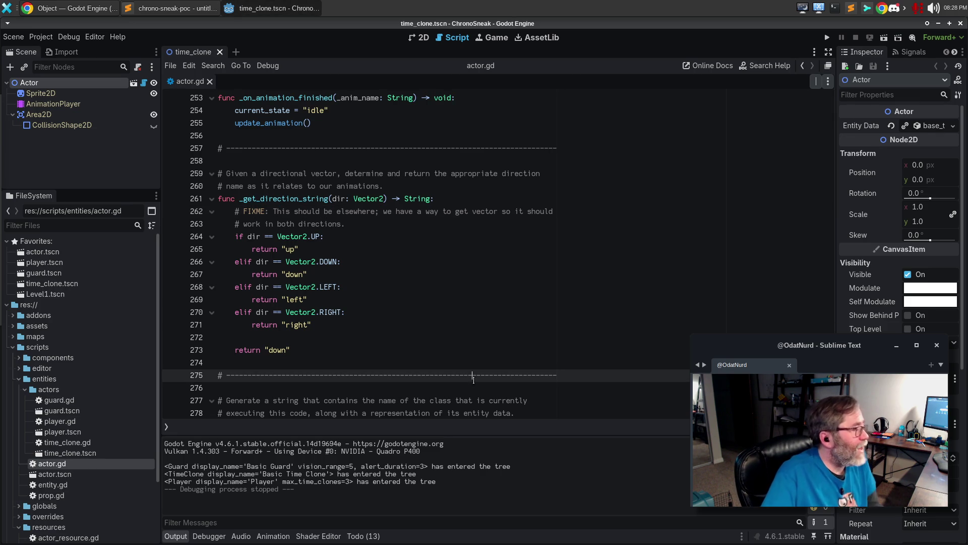
scroll(71, 272, down, 3)
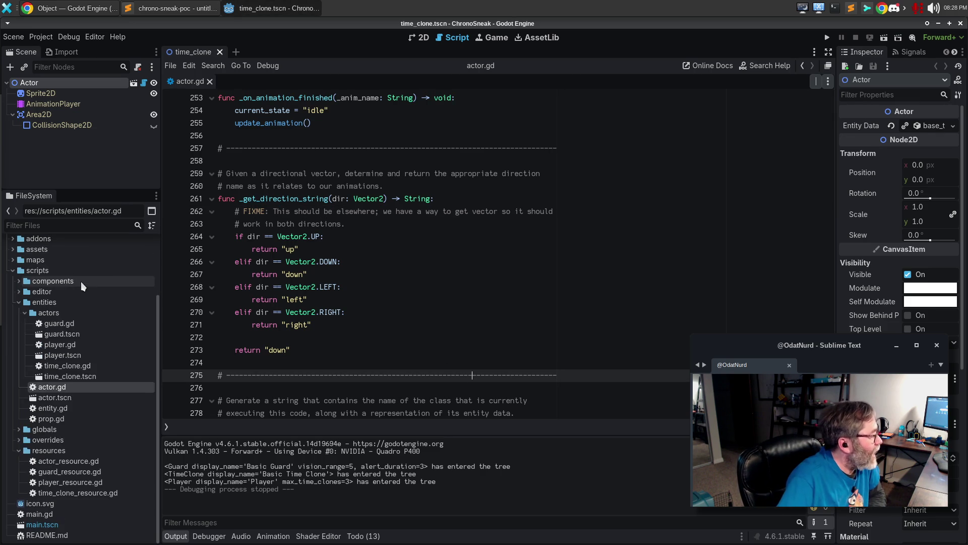
scroll(16, 450, up, 2)
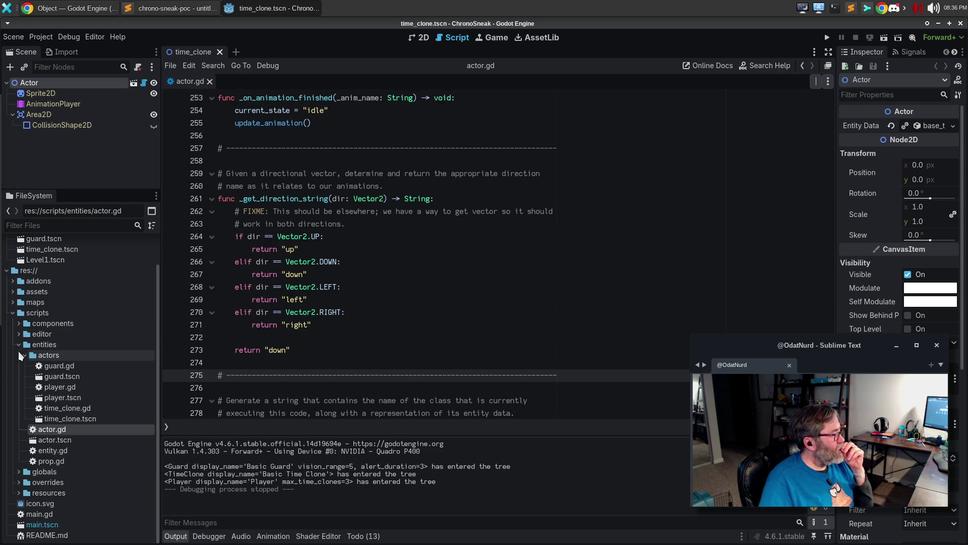
click(18, 346)
- Expand the globals folder and rename Drawing.gd to drawing.gd
click(19, 390)
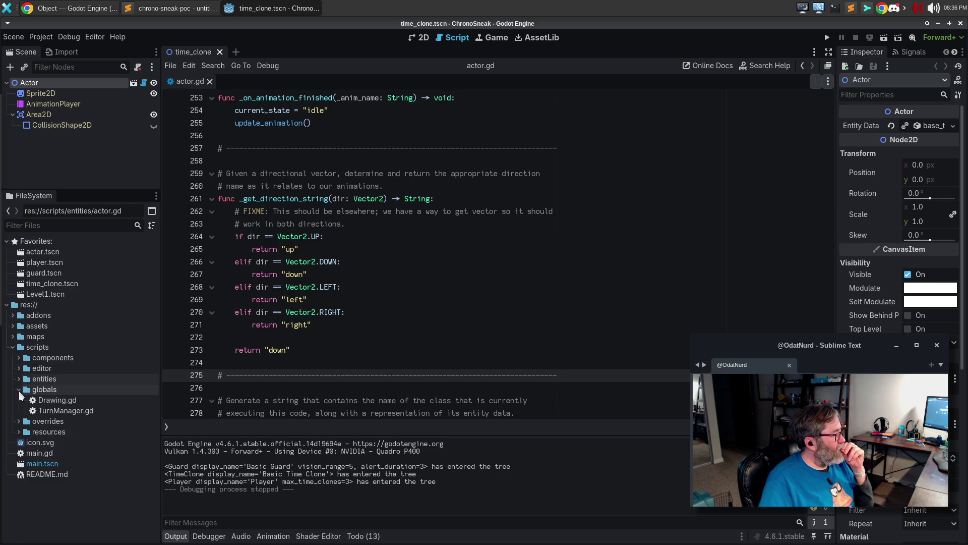
right_click(45, 392)
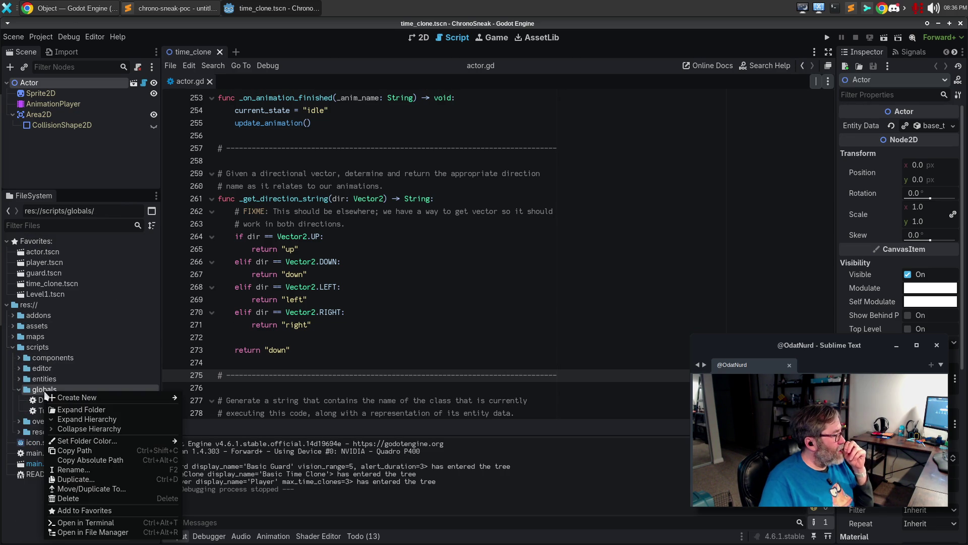
mouse_move(69, 398)
click(26, 509)
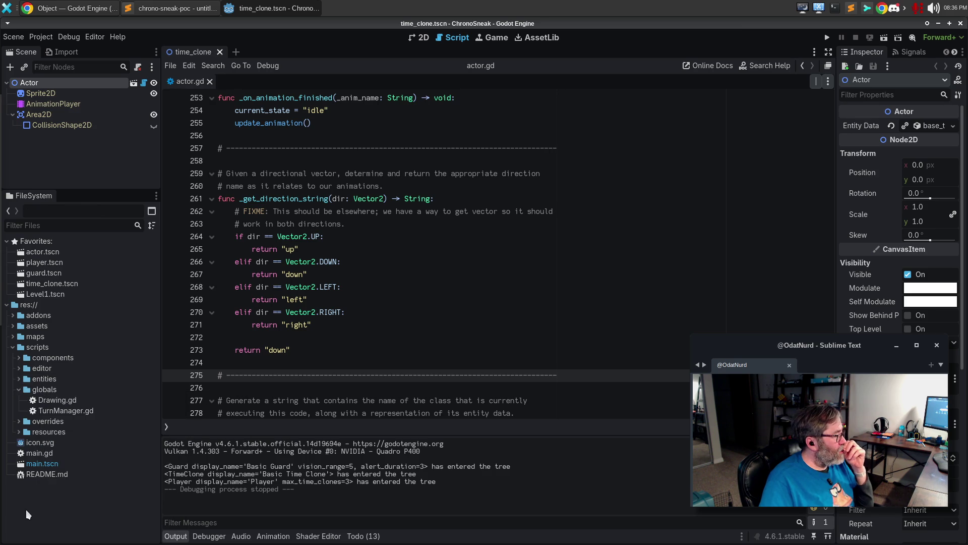
right_click(56, 400)
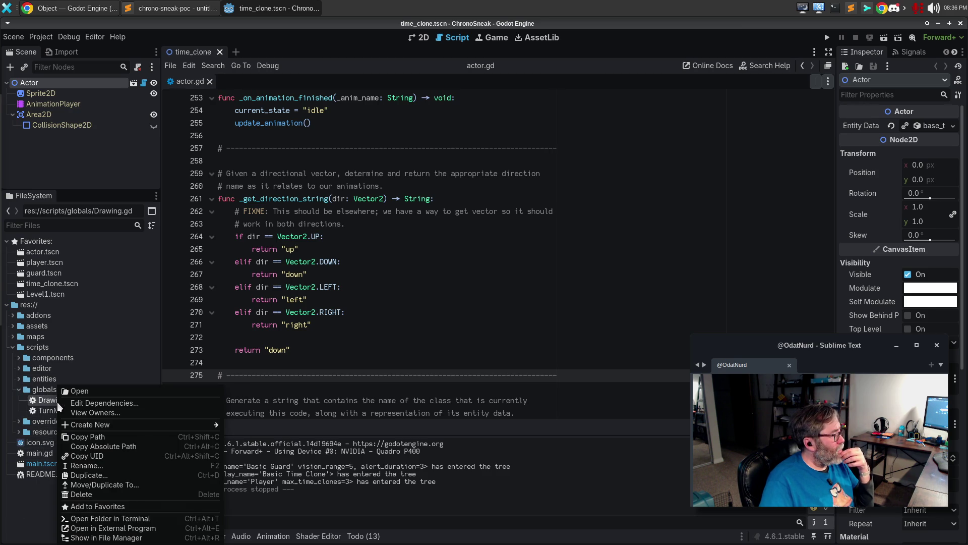
click(82, 467)
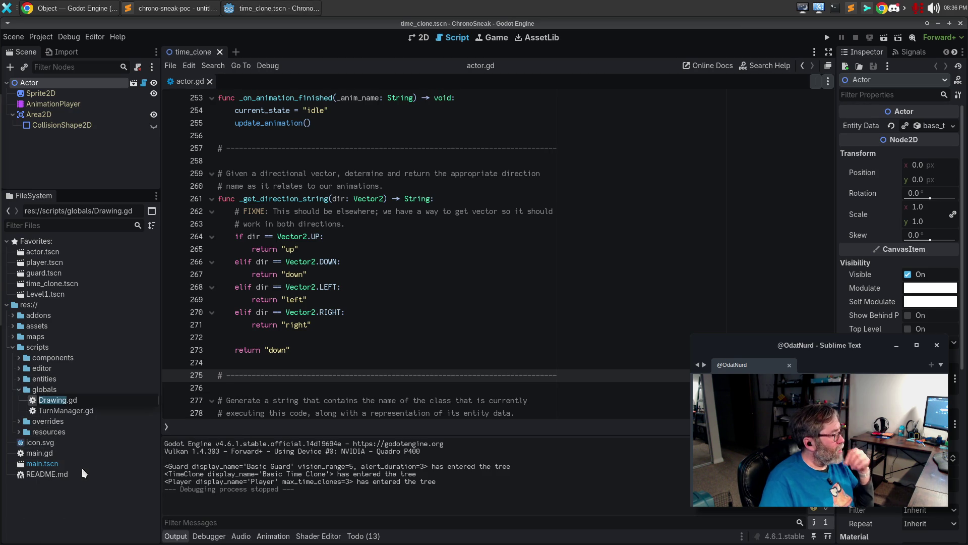
text(drawing)
key(Return)
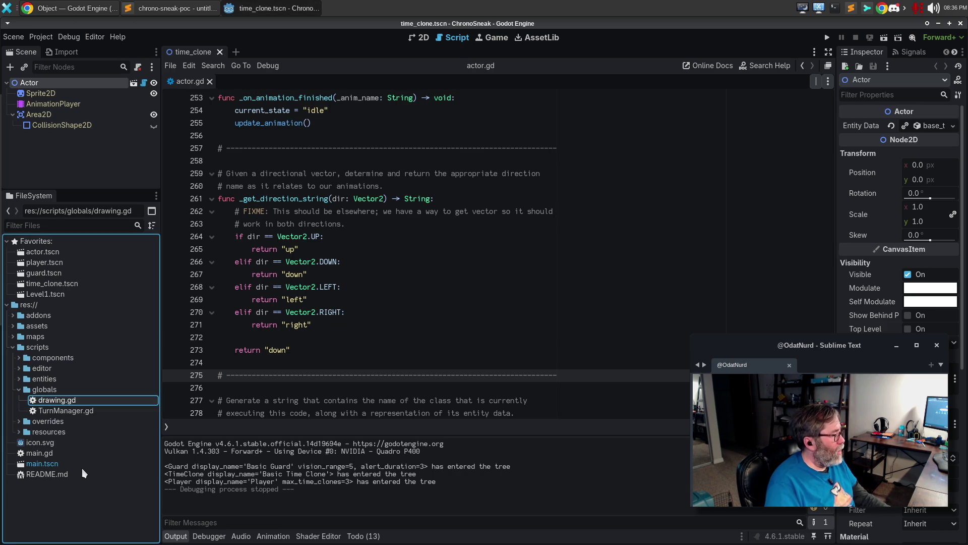
- Rename TurnManager.gd to turn_manager.gd
click(67, 411)
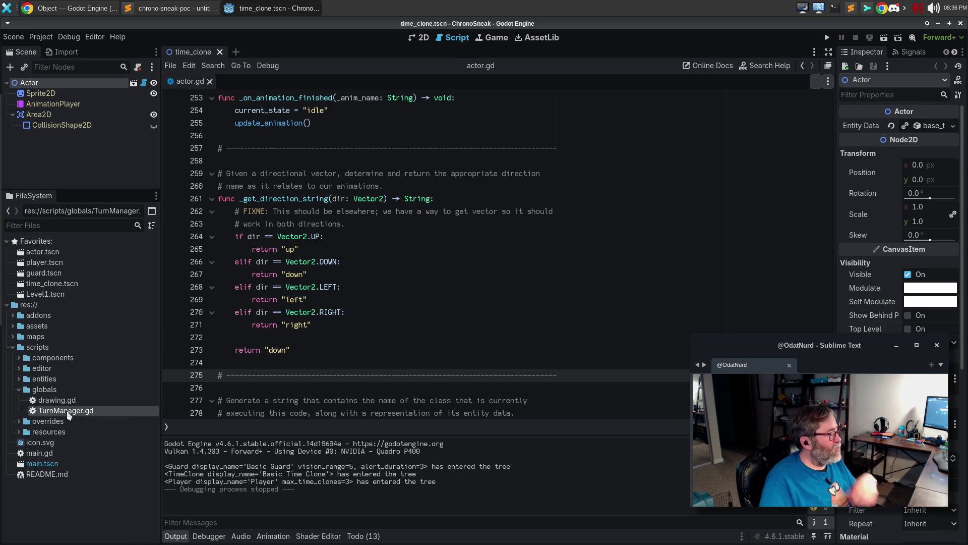
right_click(67, 411)
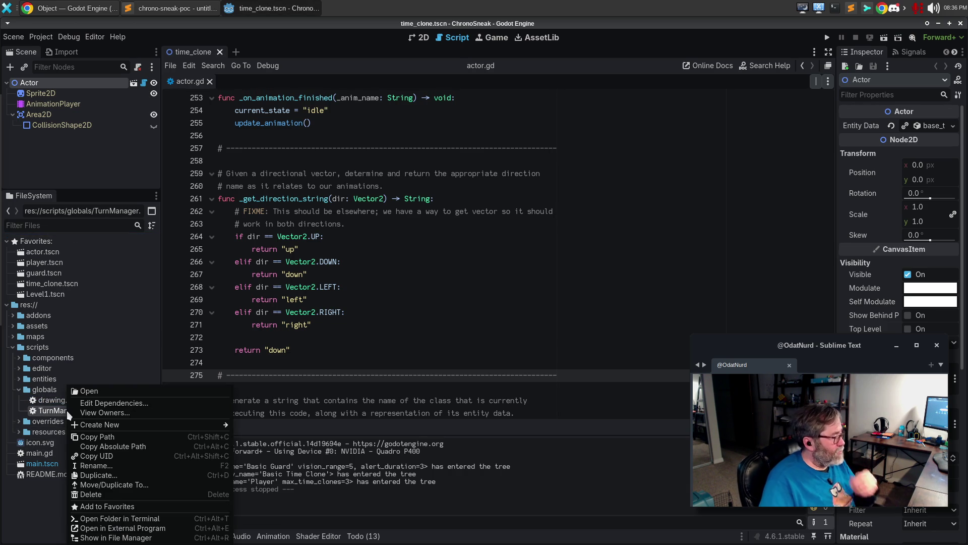
click(134, 467)
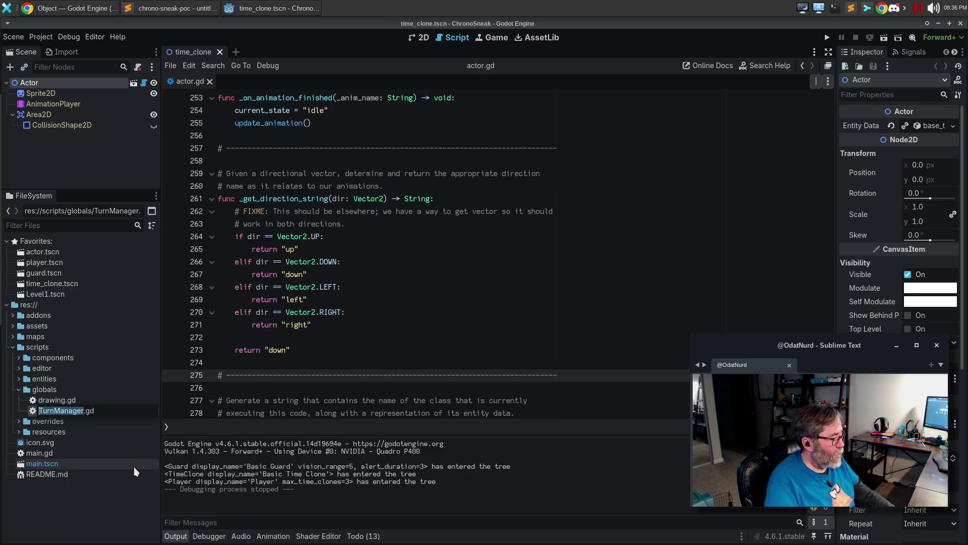
text(turn_)
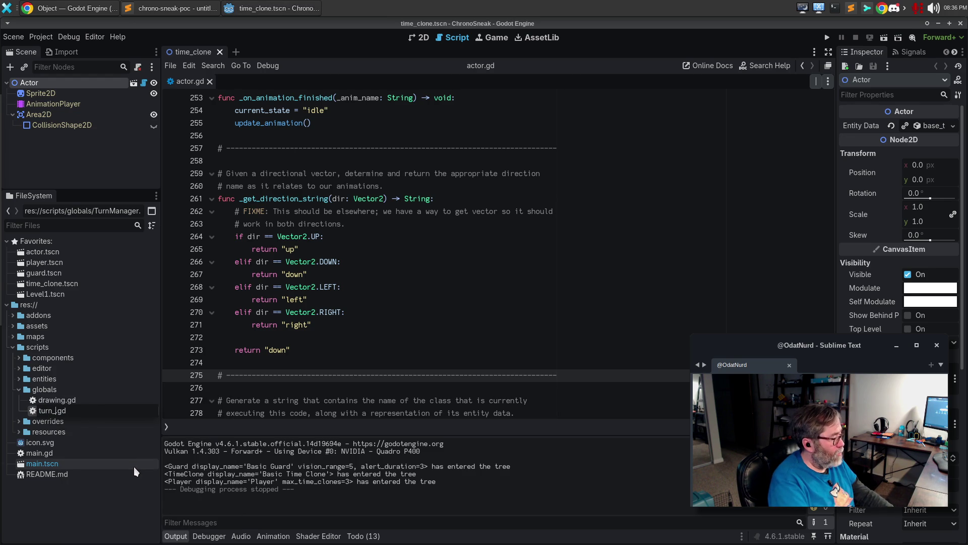
text(manager)
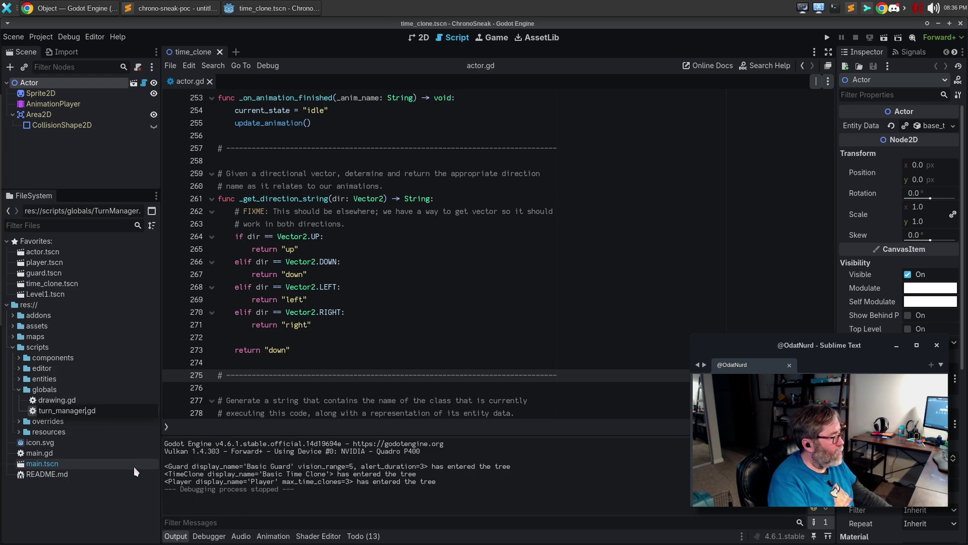
key(Return)
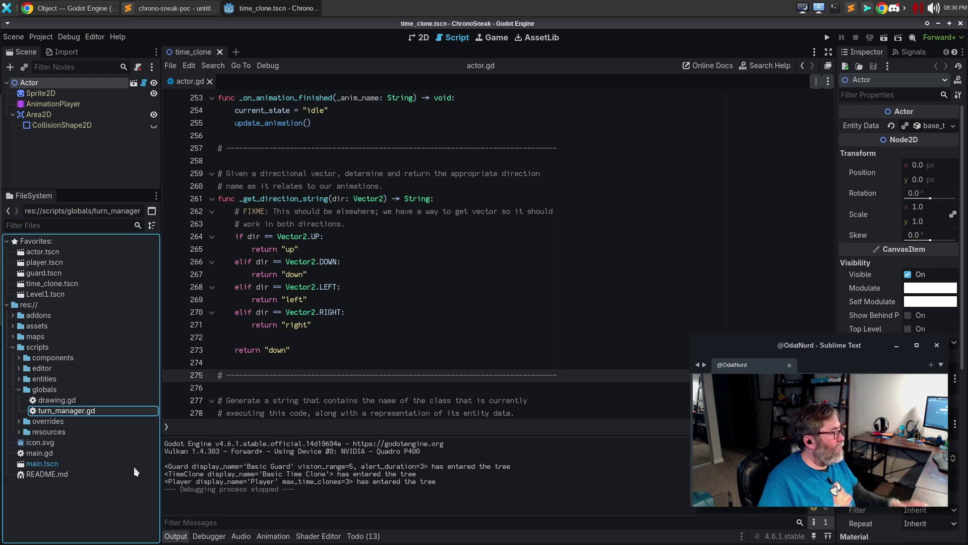
- Create a new folder named systems inside the scripts folder
right_click(50, 348)
mouse_move(86, 358)
click(219, 359)
text(systems)
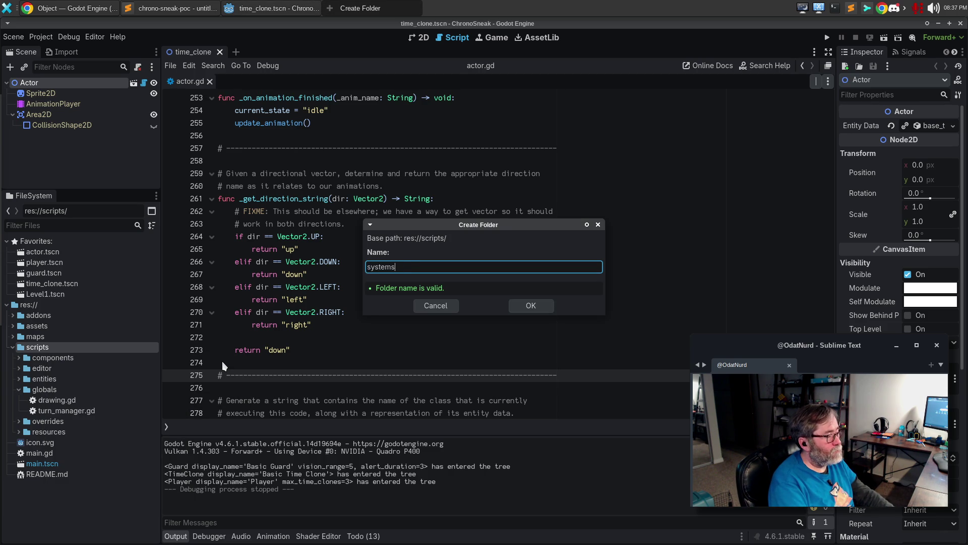
key(Return)
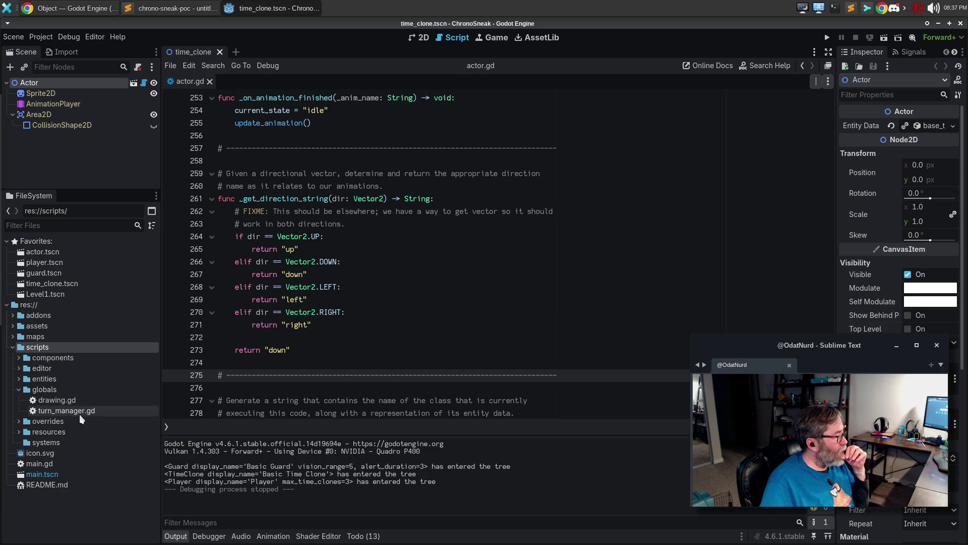
- Move turn_manager.gd from globals into the systems folder, confirming the move
drag(69, 411, 53, 443)
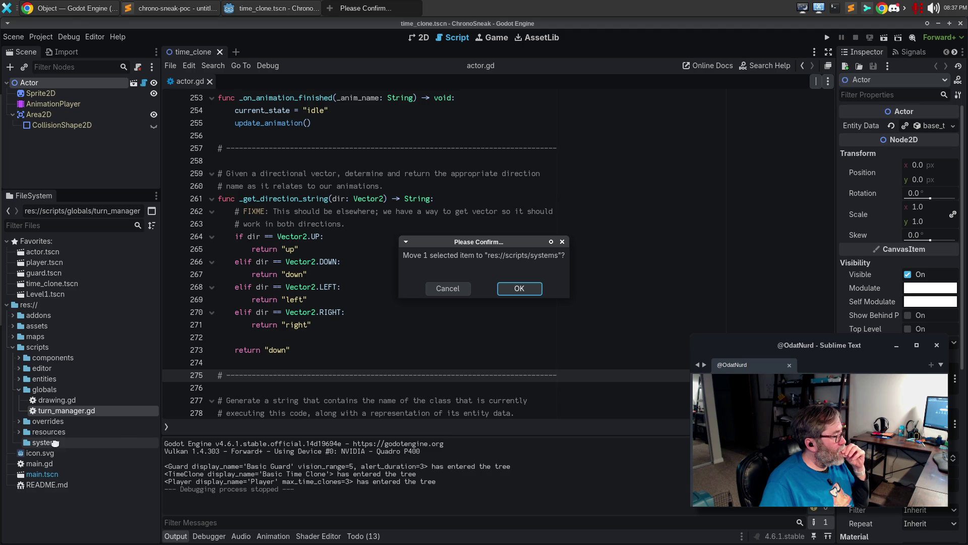
click(525, 291)
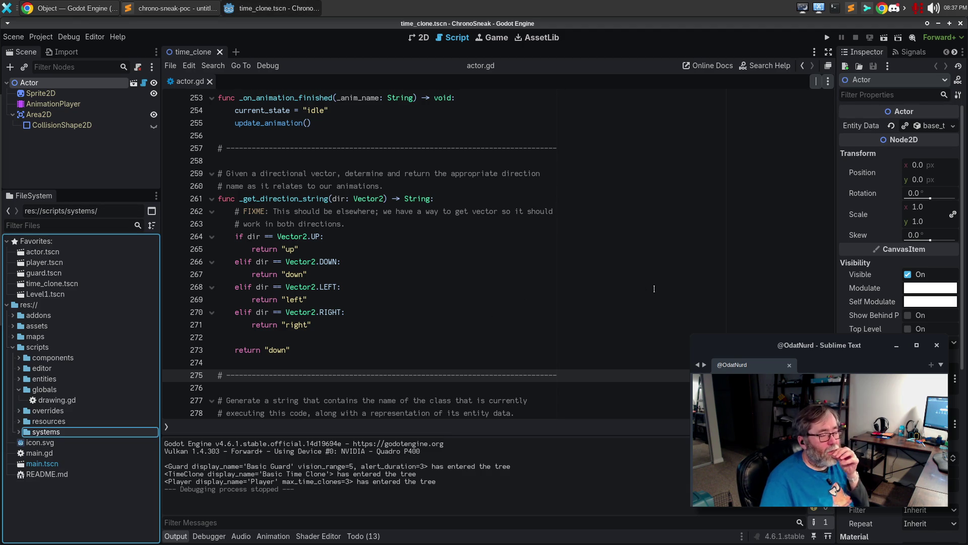
click(548, 291)
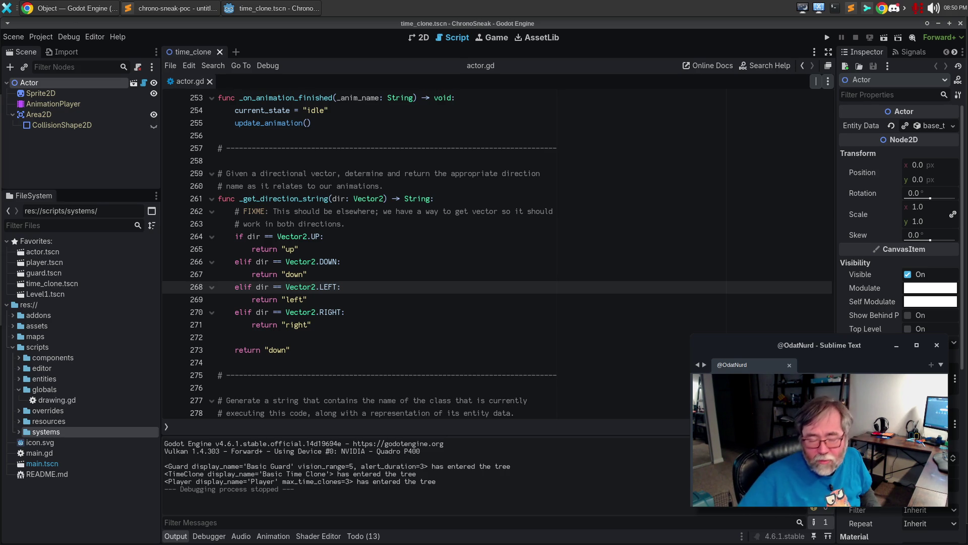
- In a new Chrome tab, search Google for 'boya magic 5', correcting the typos
click(51, 8)
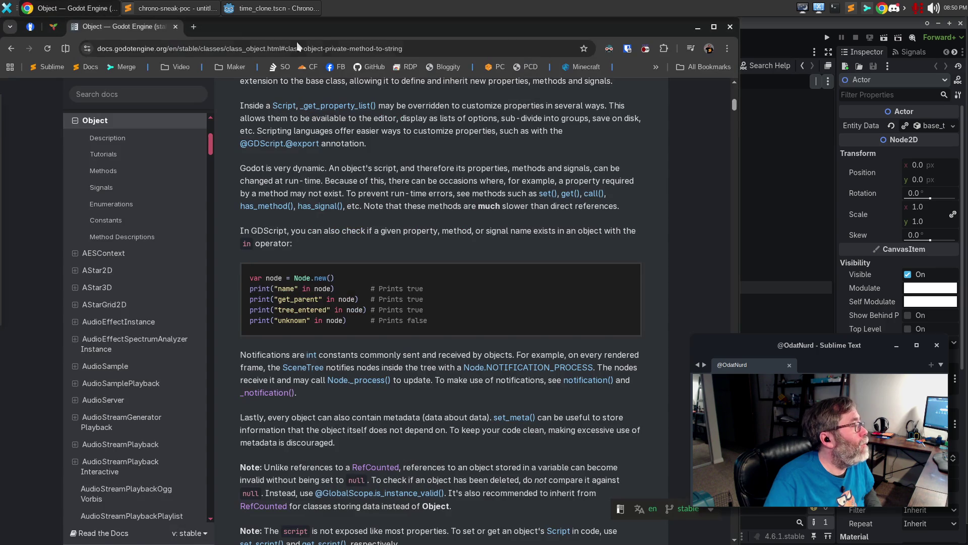
key(ctrl+t)
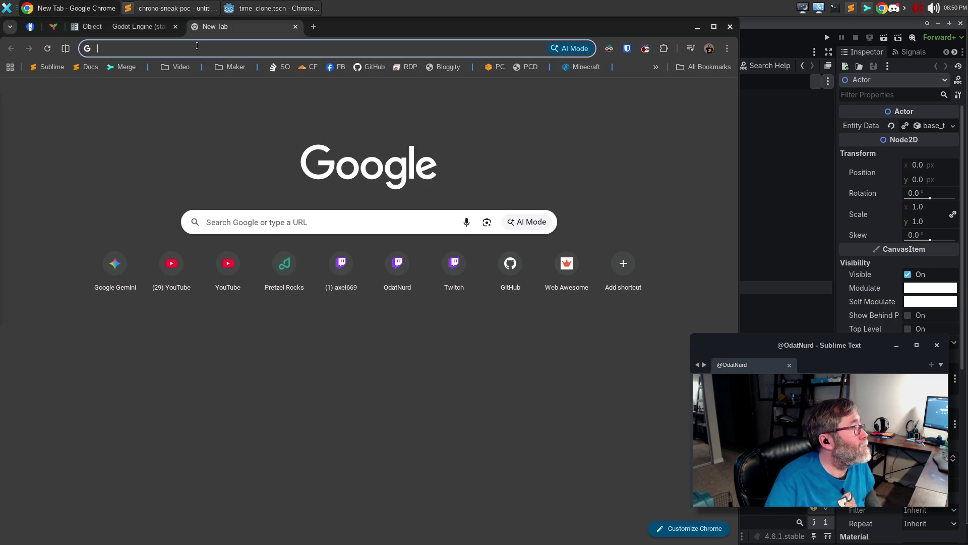
text(boya maguic)
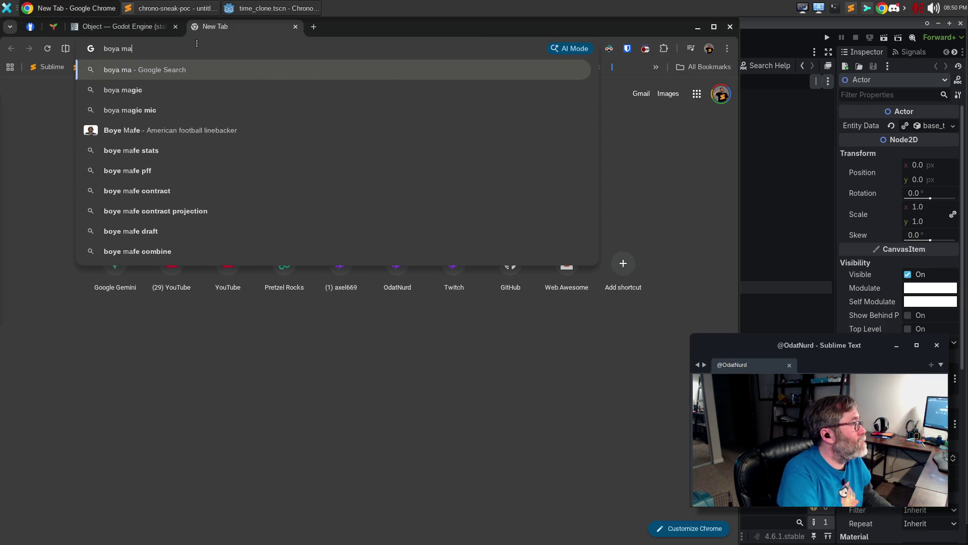
key(BackSpace)
key(BackSpace)
text(uic 5)
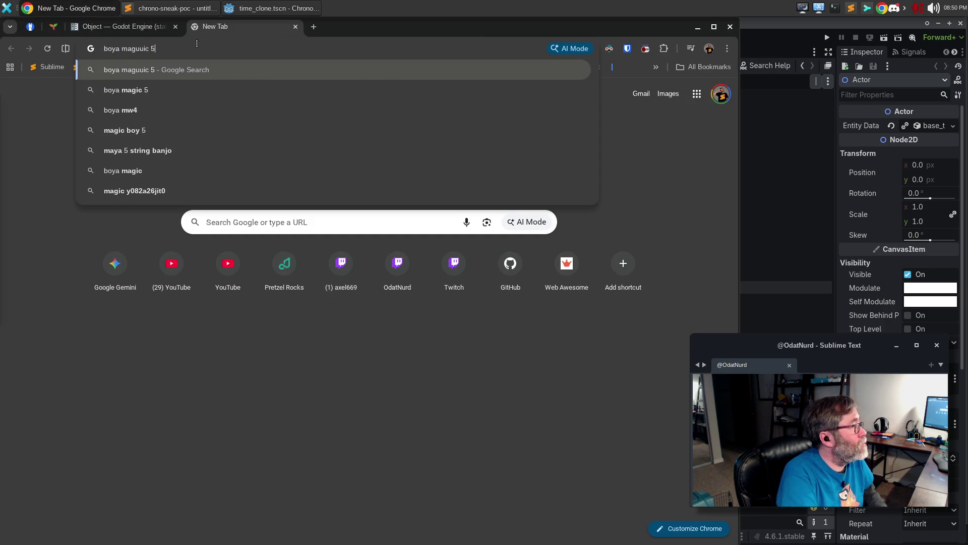
key(BackSpace)
key(BackSpace)
key(BackSpace)
text(ic 5)
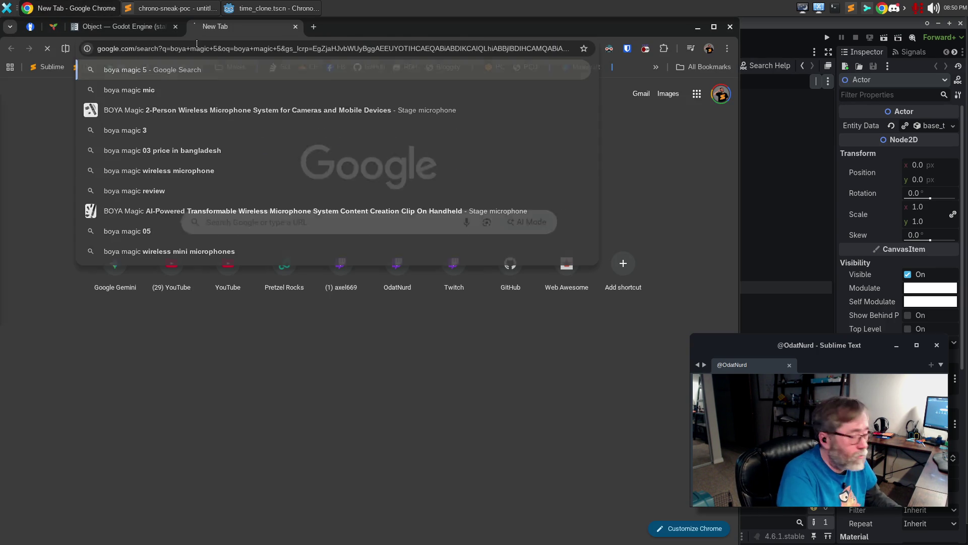
key(Return)
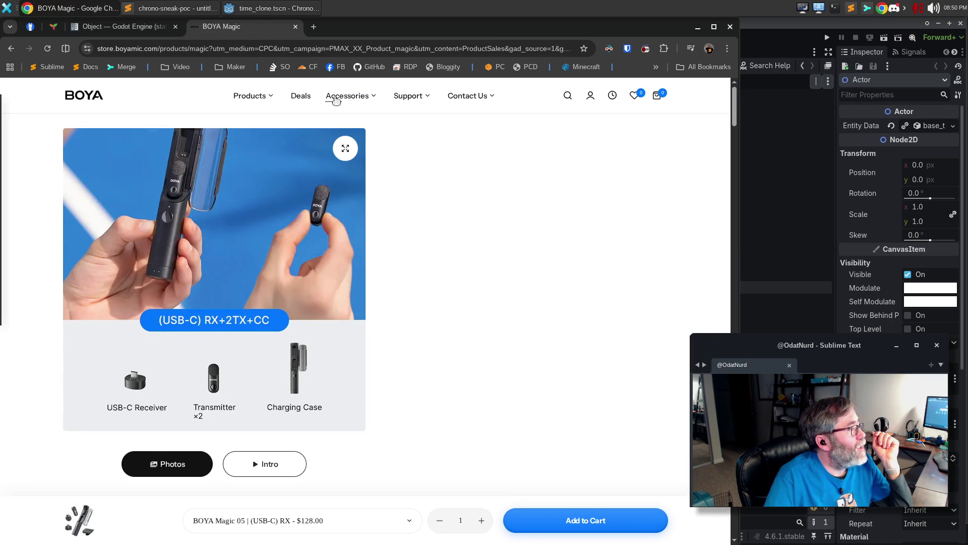
- Browse the BOYA Store product list and open the BOYA Magic product page
click(263, 101)
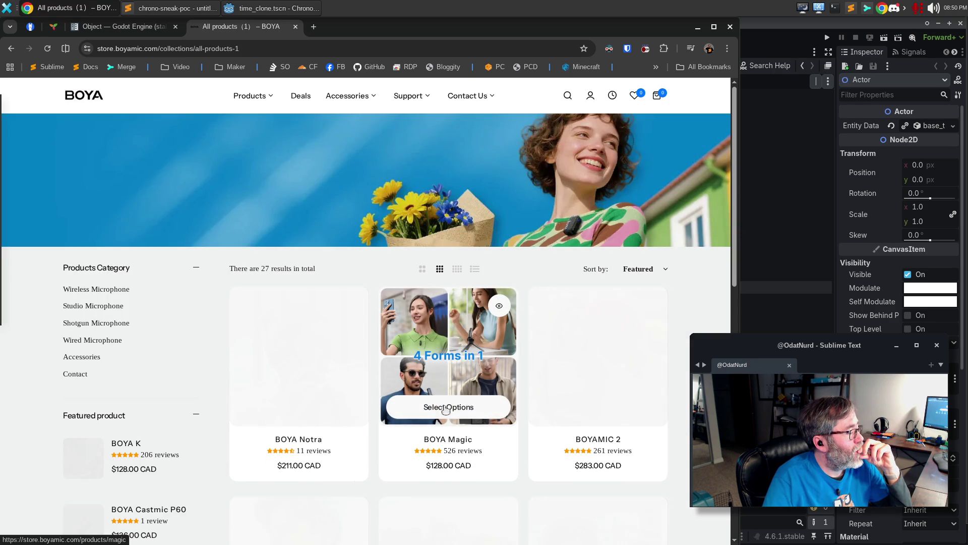
click(446, 409)
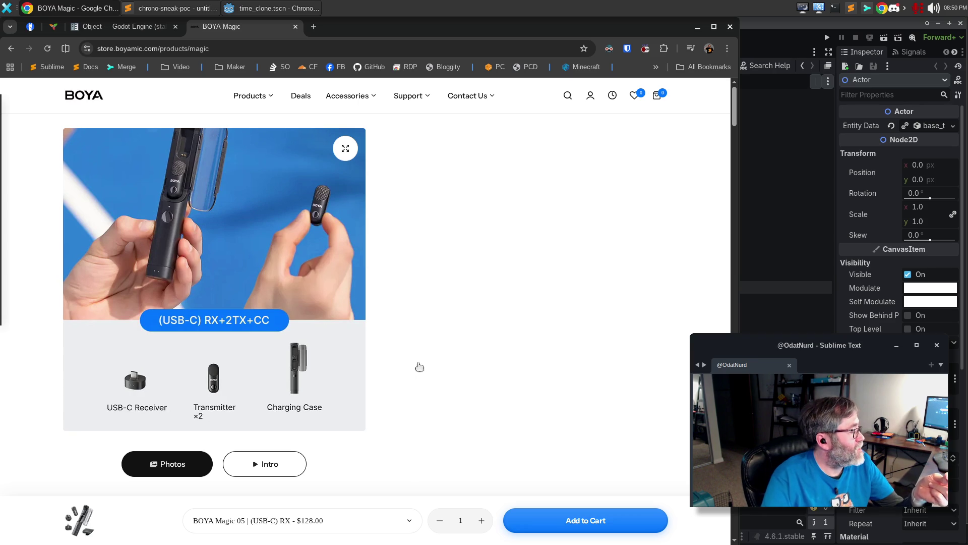
scroll(369, 370, down, 1)
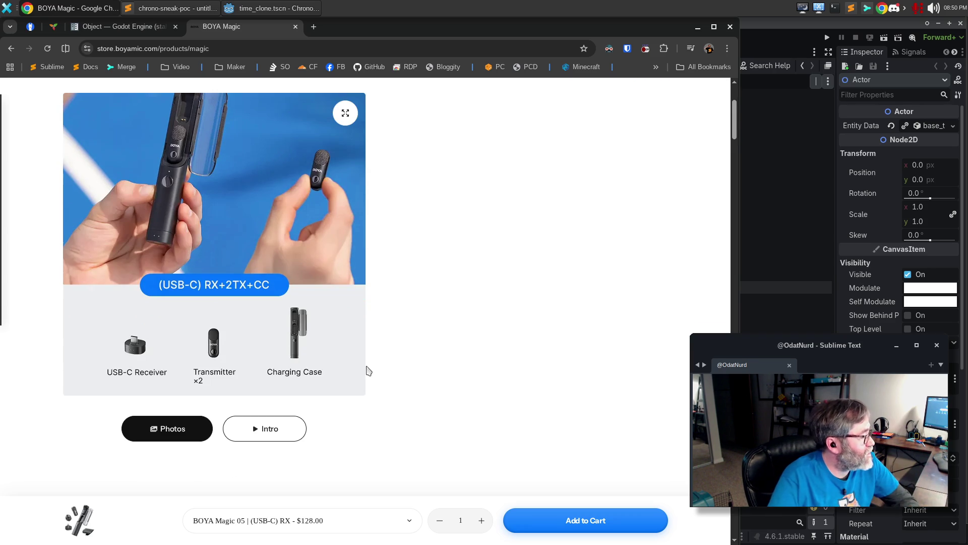
scroll(217, 227, up, 1)
click(223, 48)
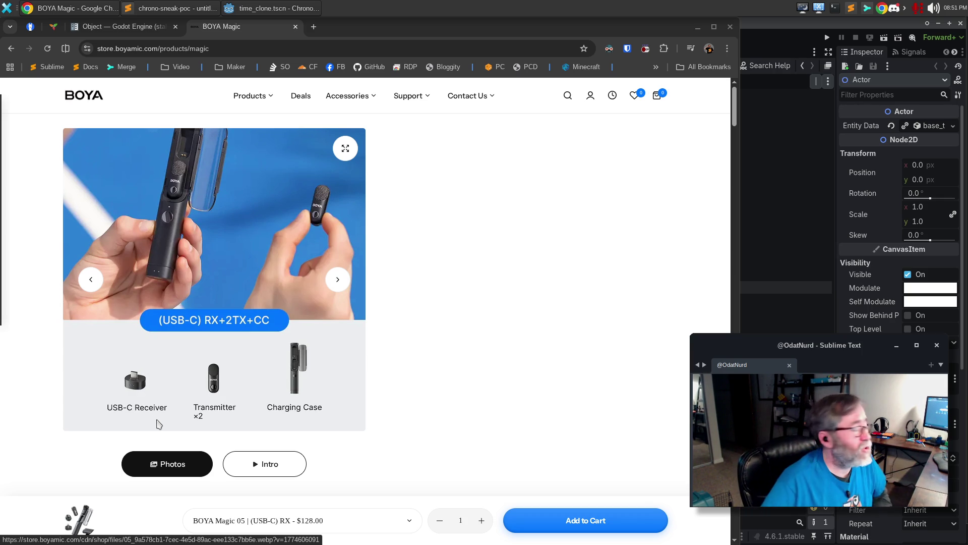
scroll(501, 353, down, 1)
key(ctrl+l)
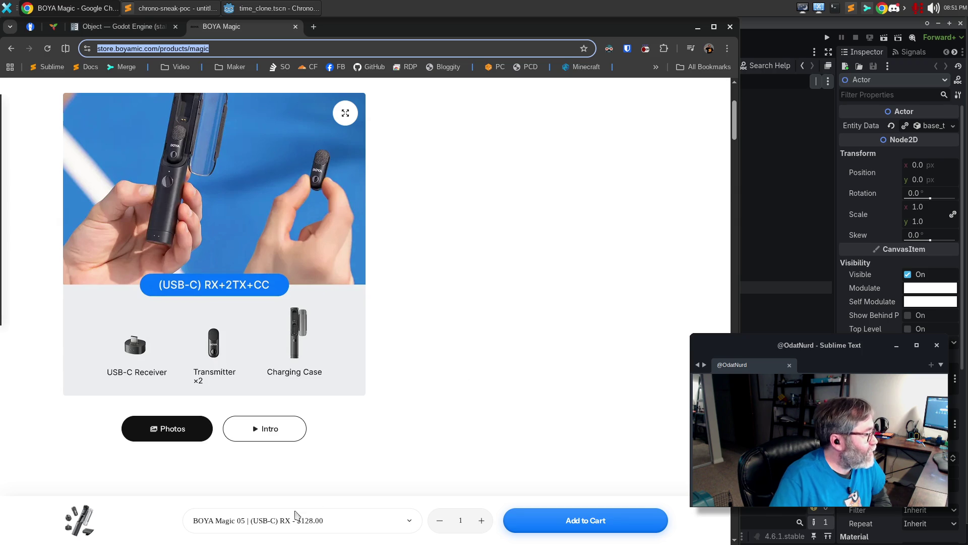
- Select the BOYA Magic 03 (USB-C + 3.5mm TRS) RX $170.00 variant, then close the store tab
click(405, 531)
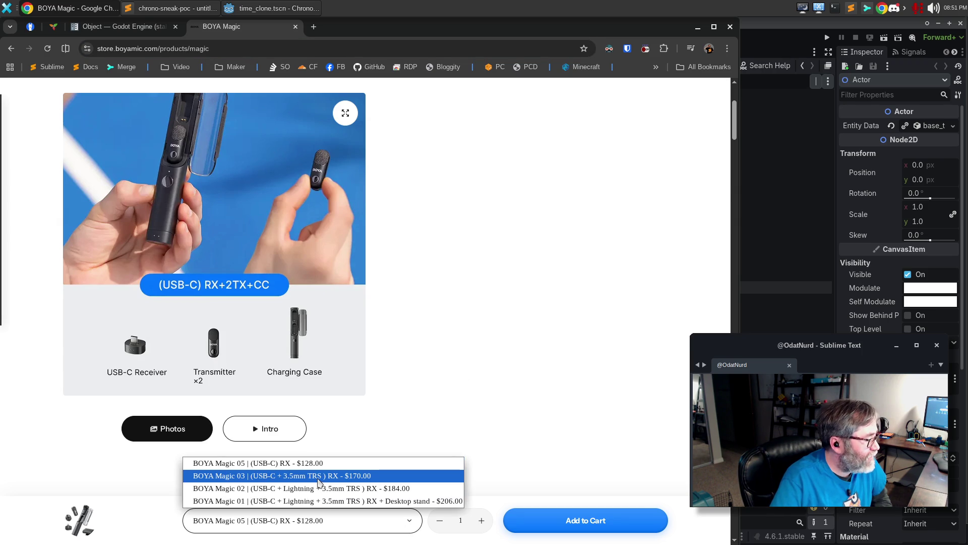
click(319, 477)
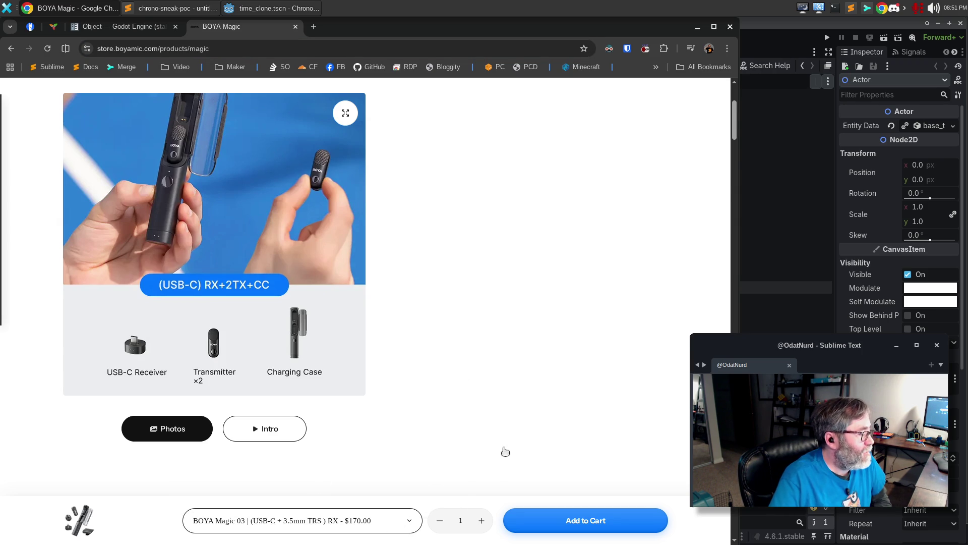
scroll(378, 313, up, 2)
mouse_move(321, 279)
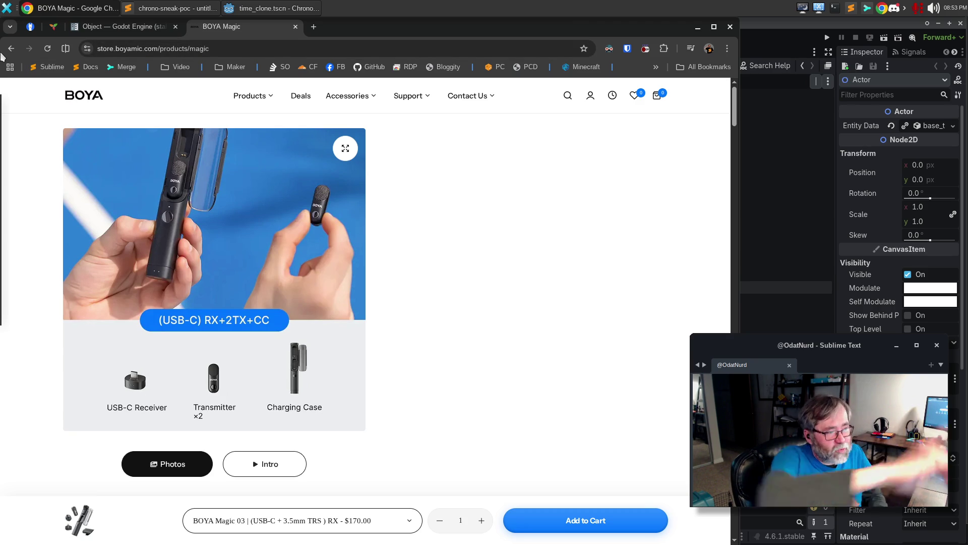
click(295, 26)
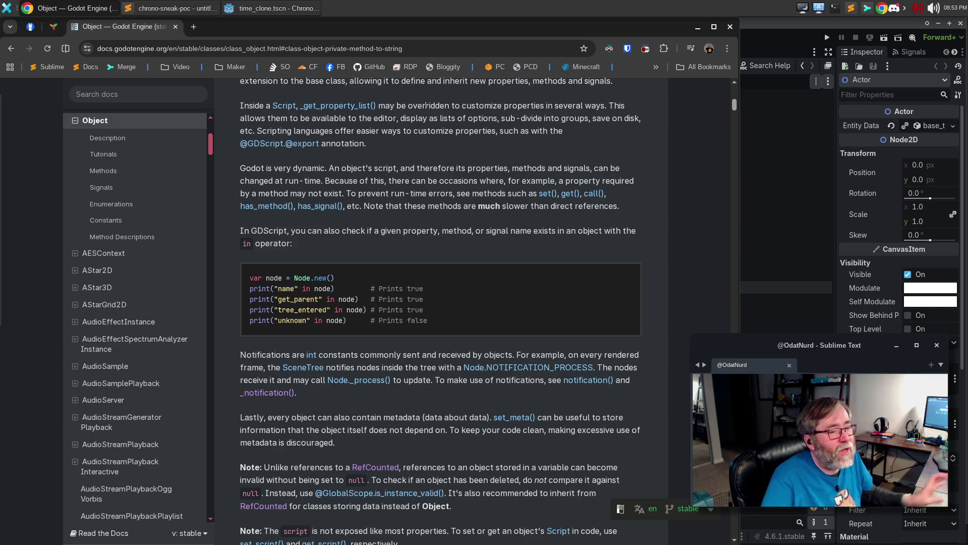
- Return to Godot Engine showing actor.gd's _get_direction_string function
click(289, 11)
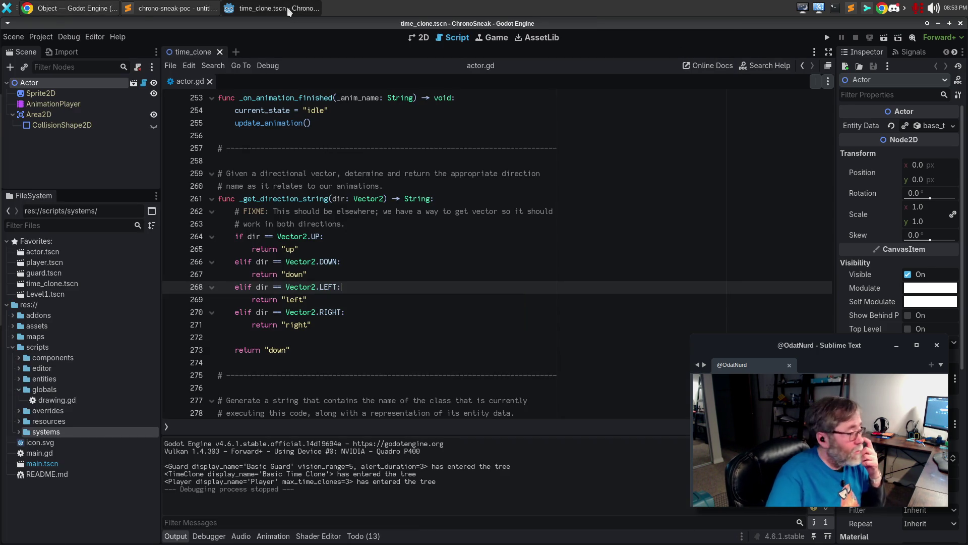
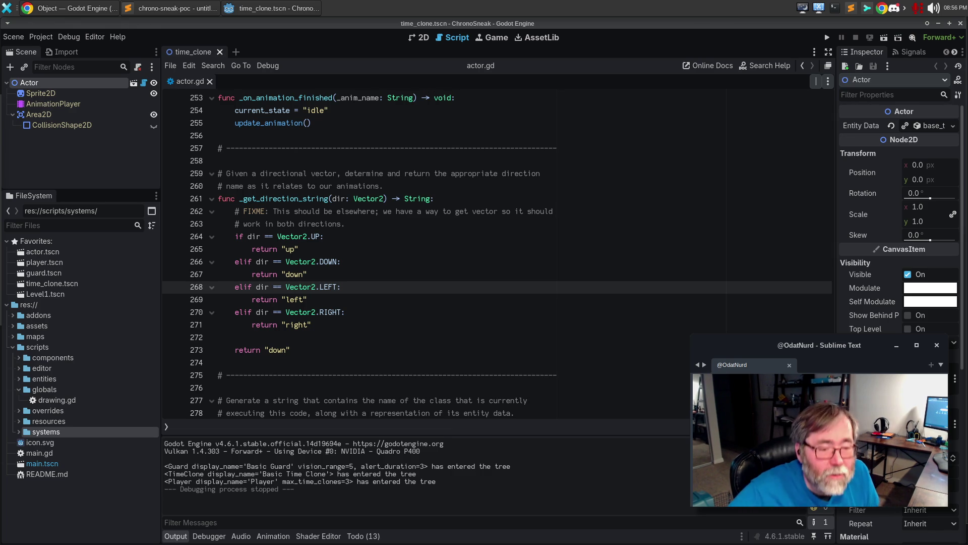
- Google 'boya magic 5 quick start' in a new Chrome tab and read the expanded AI overview results
click(86, 5)
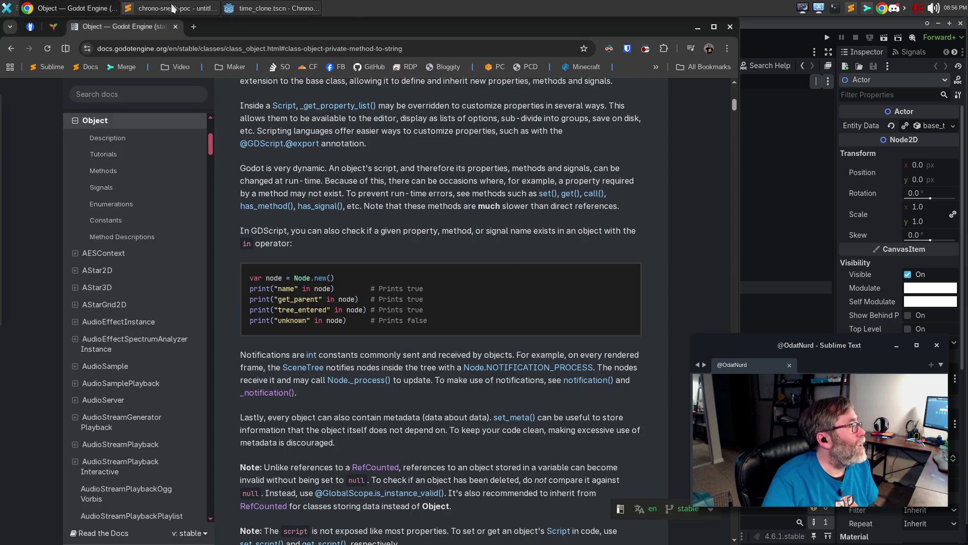
click(198, 30)
text(boya magic )
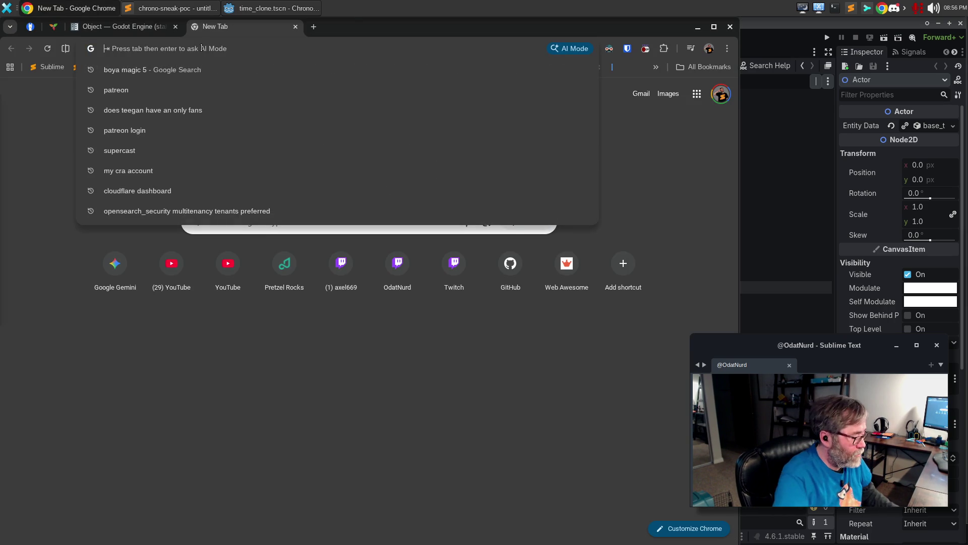
text(5 quick s)
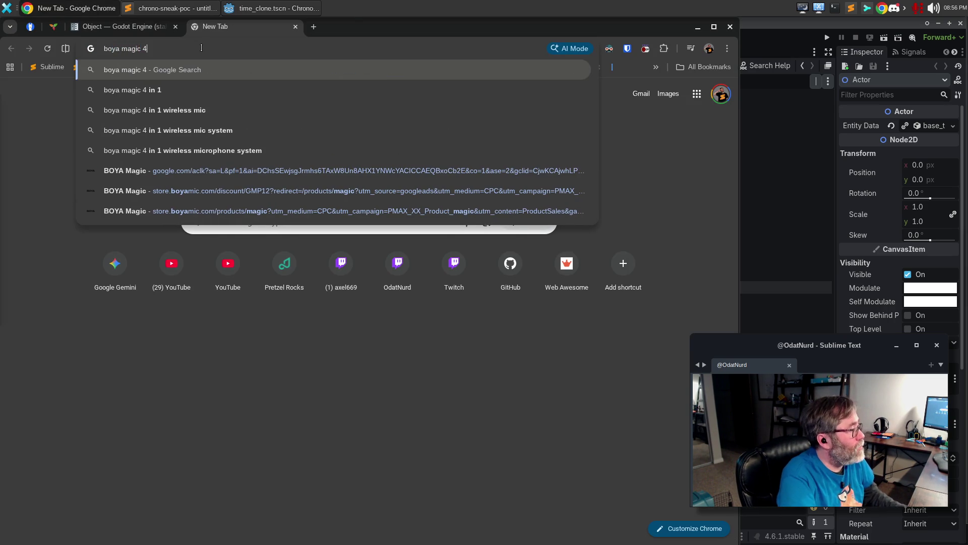
text(tart&oq=boya+magic+5+quick+start&gs_lcrp=EgZjaHJvbWUyCAgAEEUYFRg5MgcIARAhGKABMgcI…)
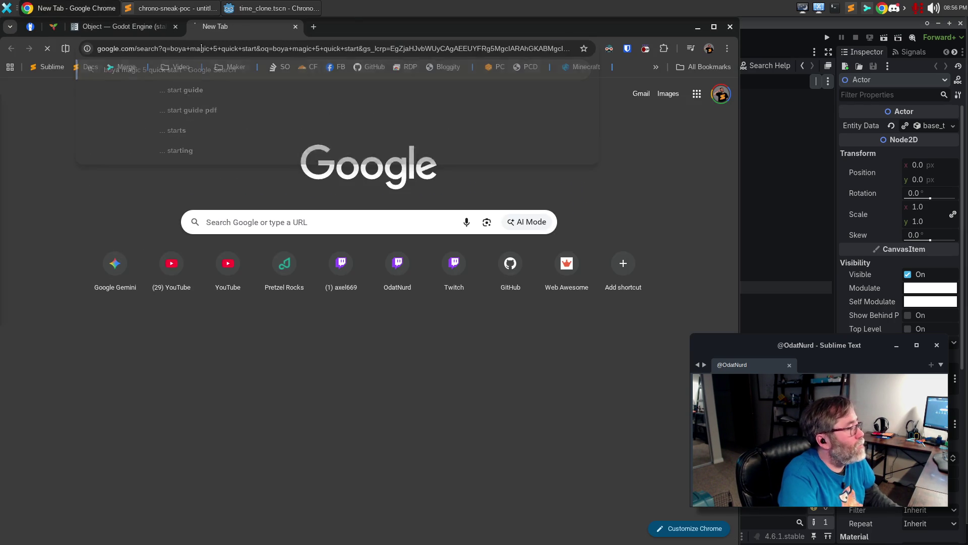
key(Return)
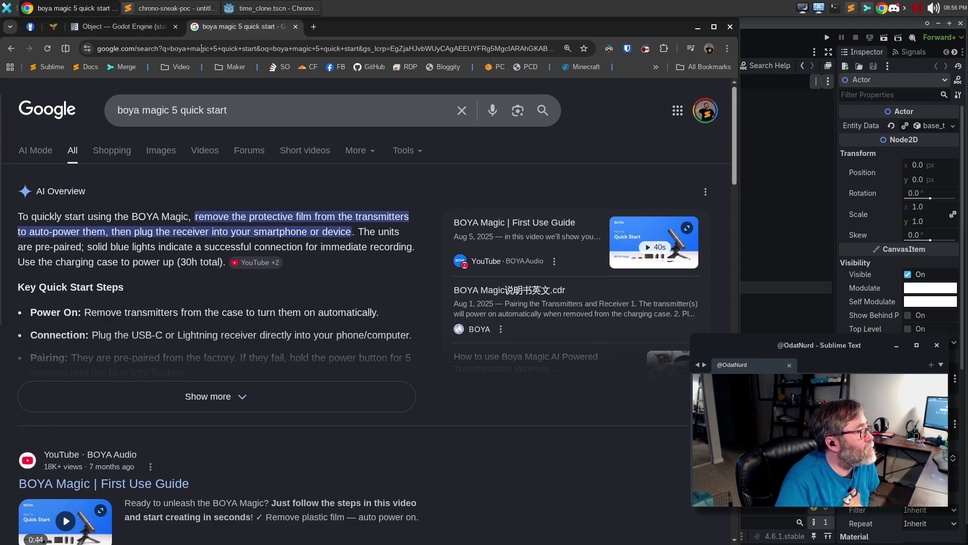
click(237, 409)
scroll(393, 404, down, 10)
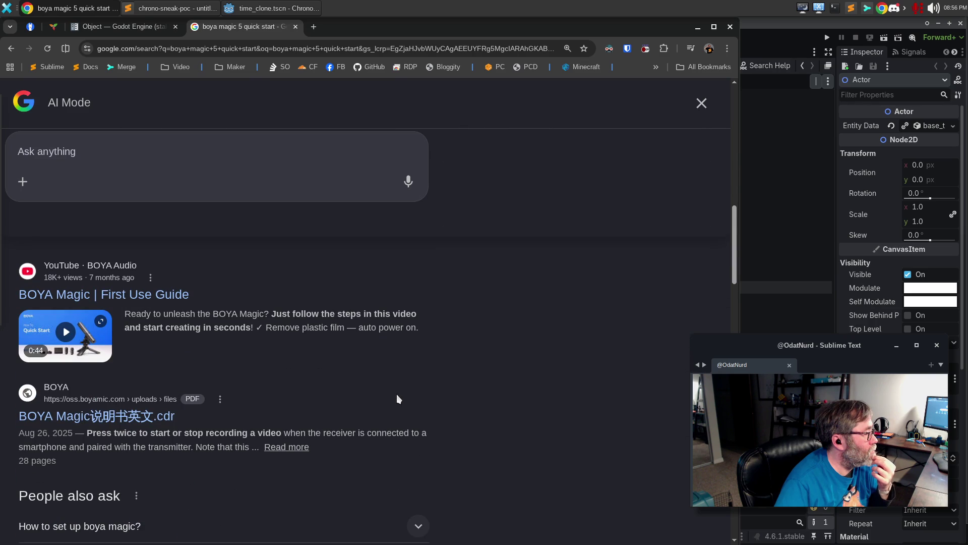
scroll(396, 394, down, 4)
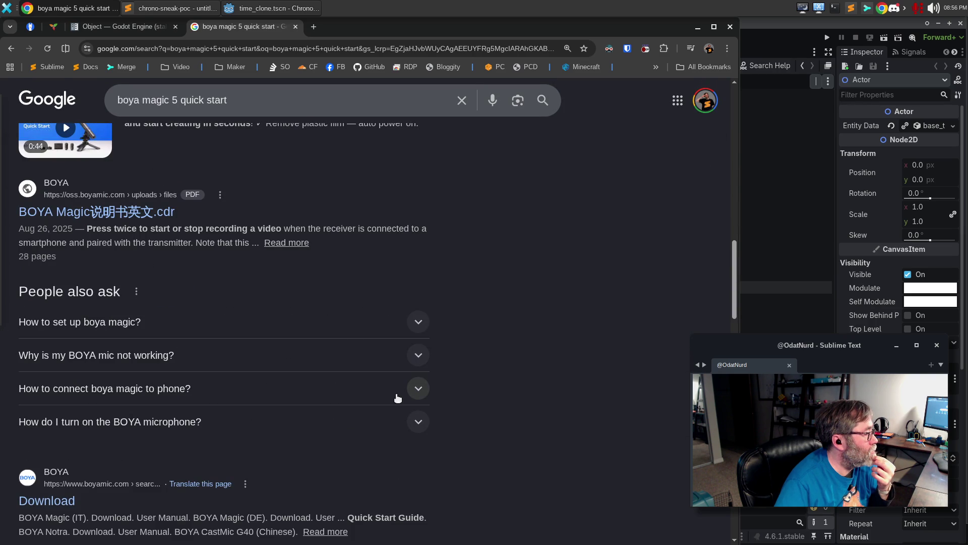
scroll(398, 519, down, 3)
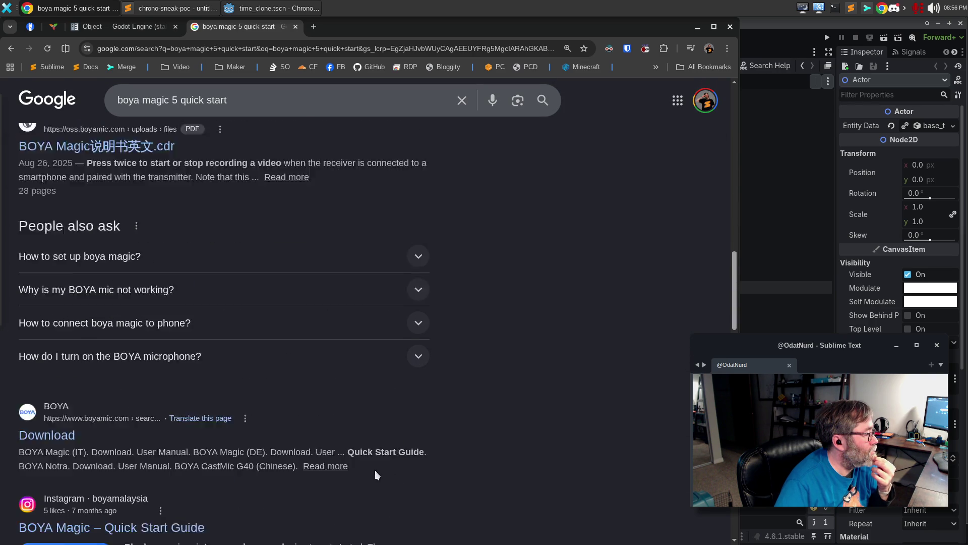
- Open the English BOYA Magic user manual PDF from BOYA's downloads page
click(32, 364)
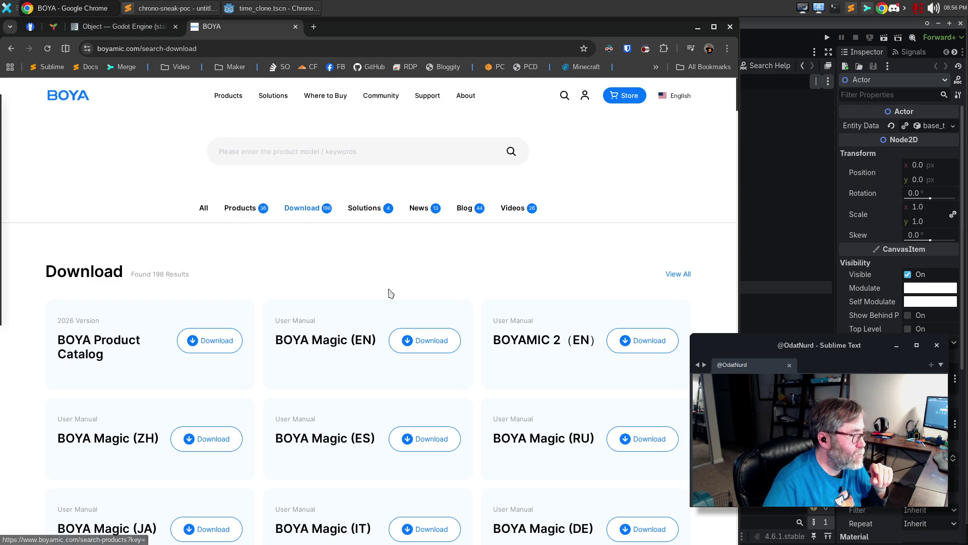
click(417, 344)
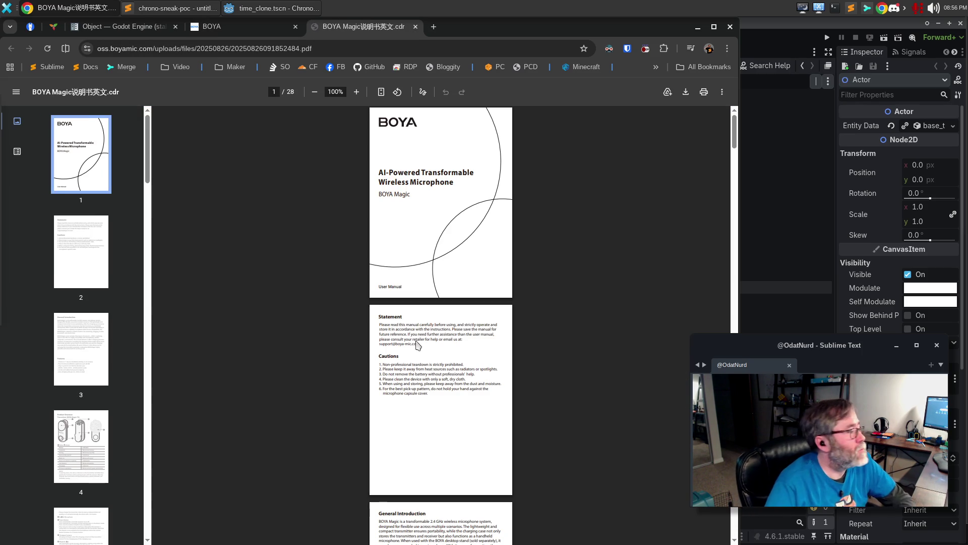
scroll(397, 422, up, 5)
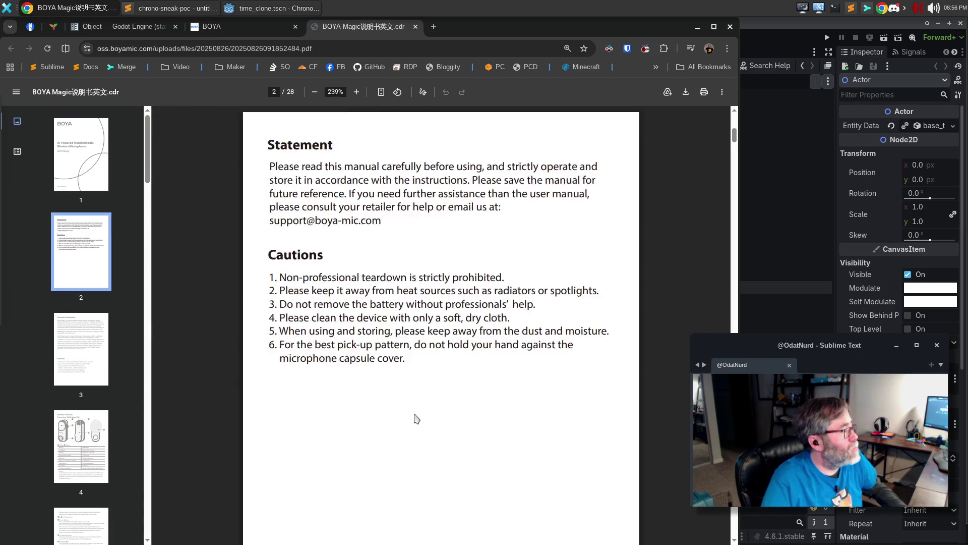
scroll(417, 418, up, 1)
scroll(419, 412, down, 8)
scroll(420, 408, down, 10)
scroll(467, 389, down, 5)
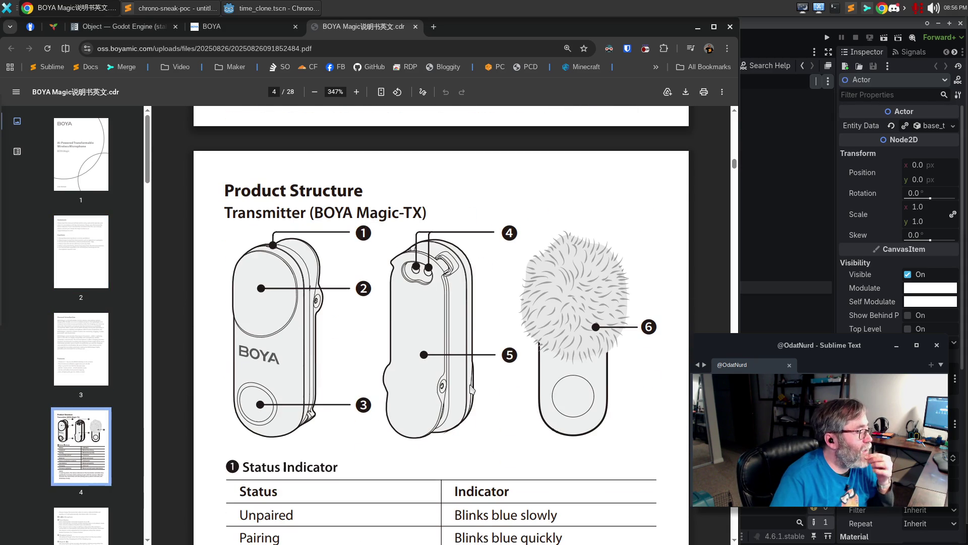
scroll(497, 357, down, 4)
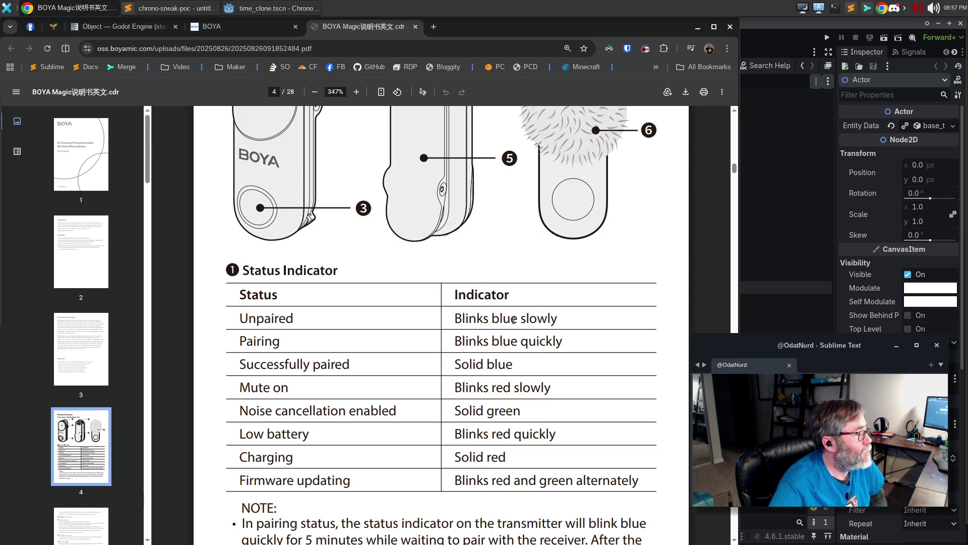
- Read the manual's status-indicator tables, then close the manual and BOYA download tabs
scroll(525, 338, down, 6)
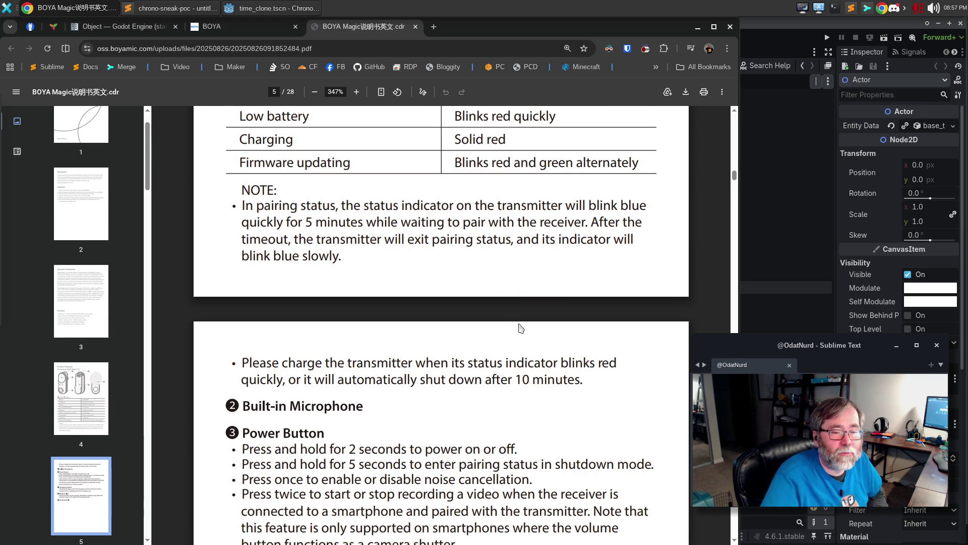
scroll(509, 320, down, 4)
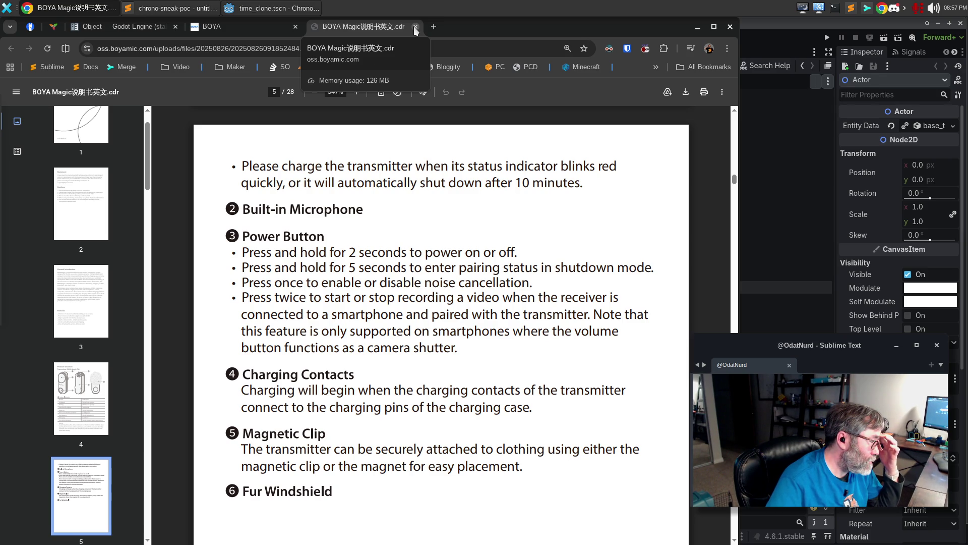
scroll(493, 232, down, 10)
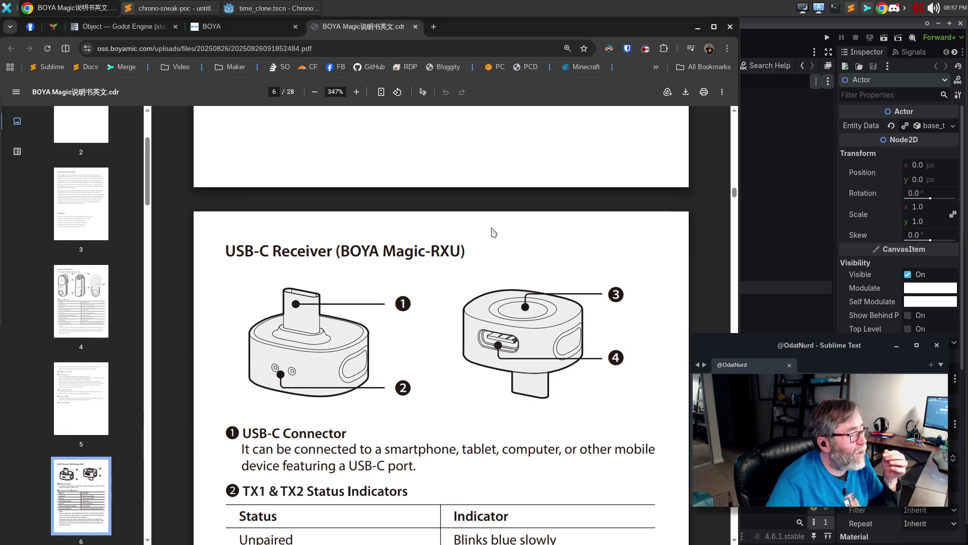
scroll(494, 232, down, 5)
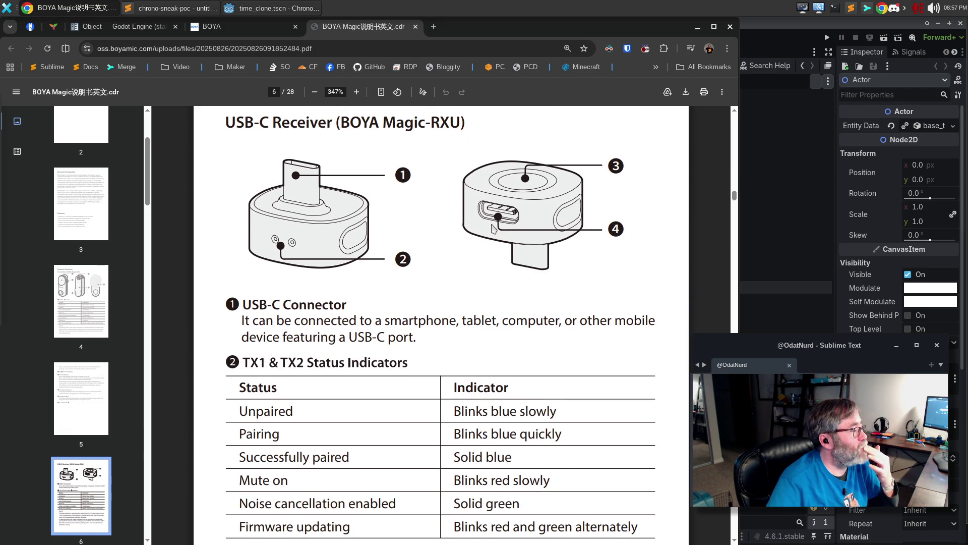
scroll(494, 228, down, 5)
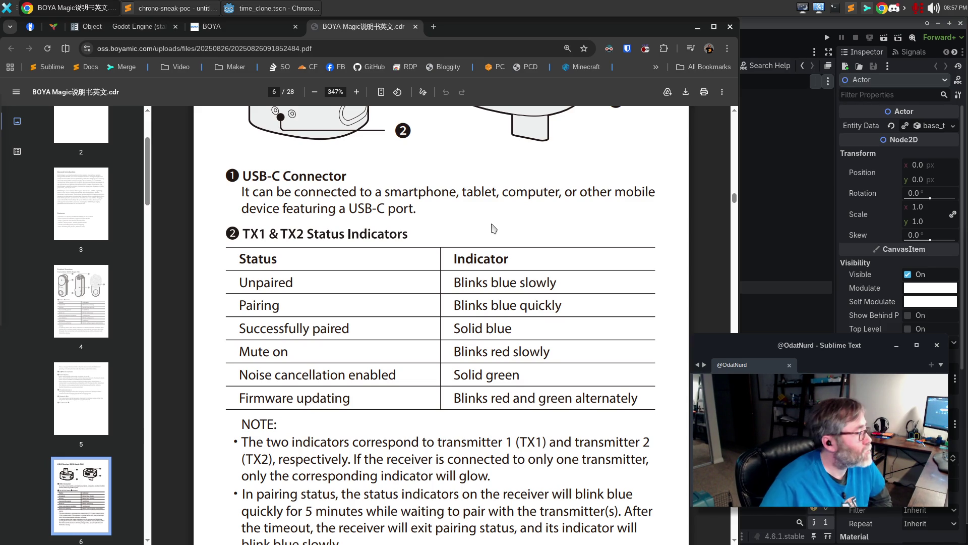
scroll(375, 321, up, 3)
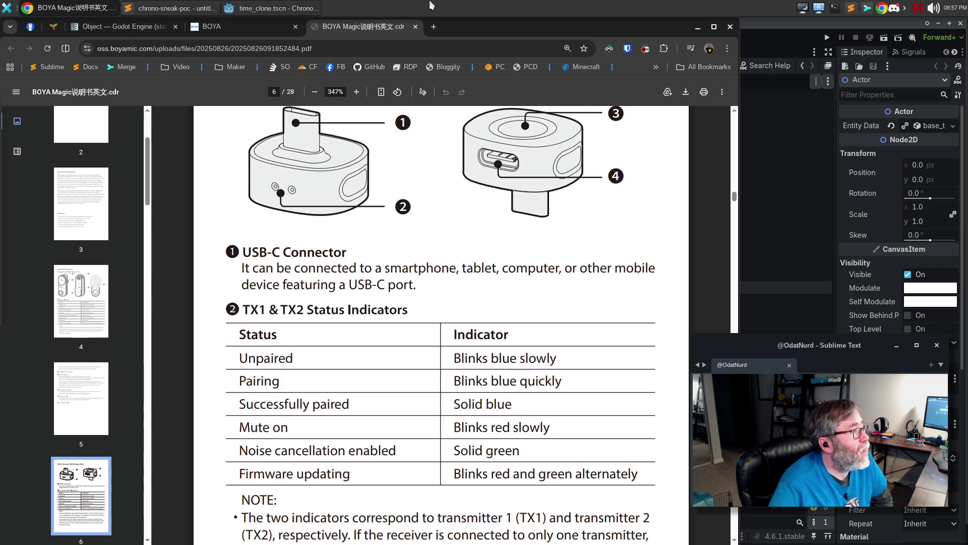
click(413, 26)
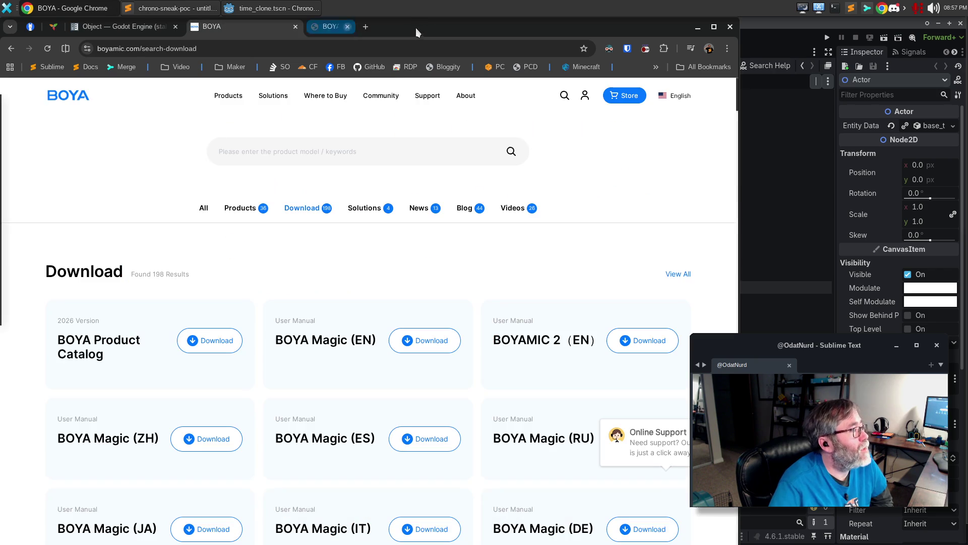
click(295, 26)
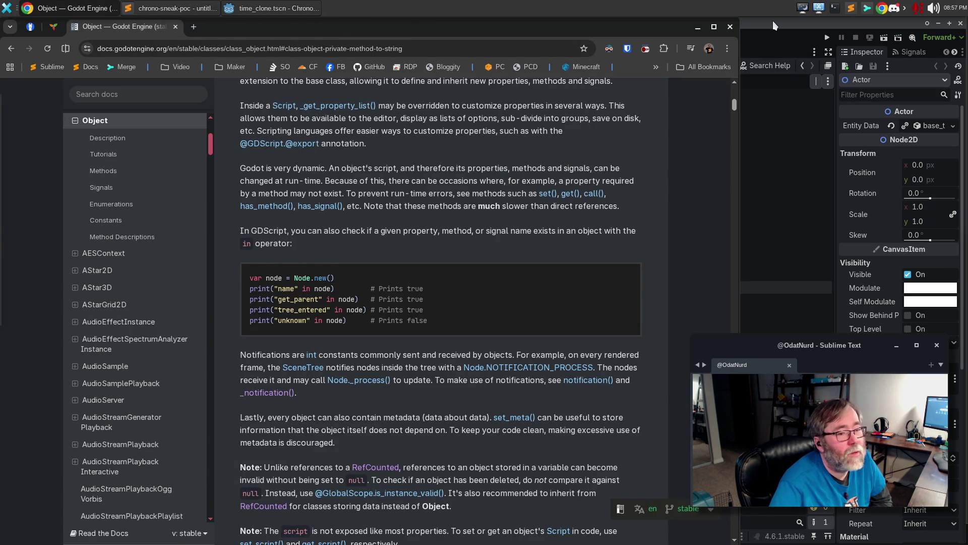
- Back in Godot, start a new scene in the globals folder, then cancel it
click(773, 21)
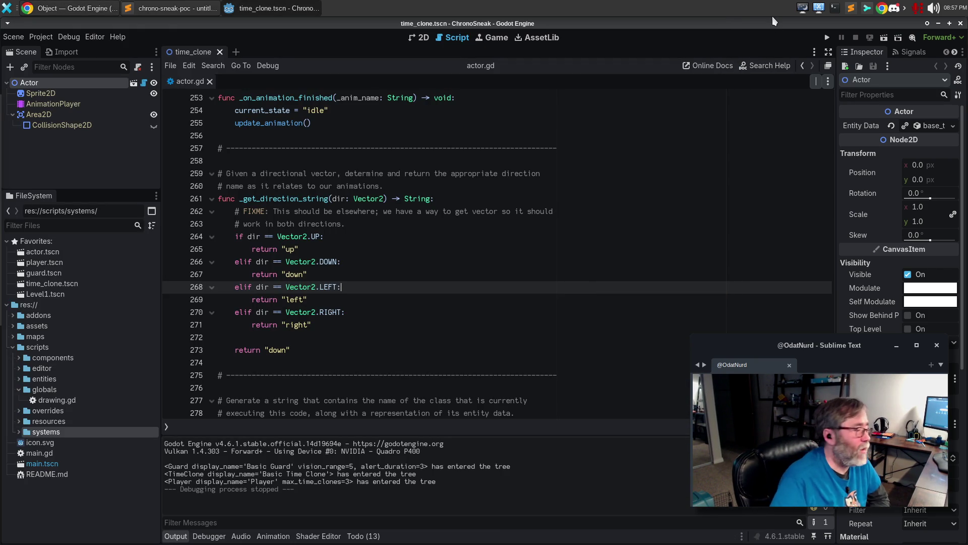
right_click(45, 389)
mouse_move(135, 392)
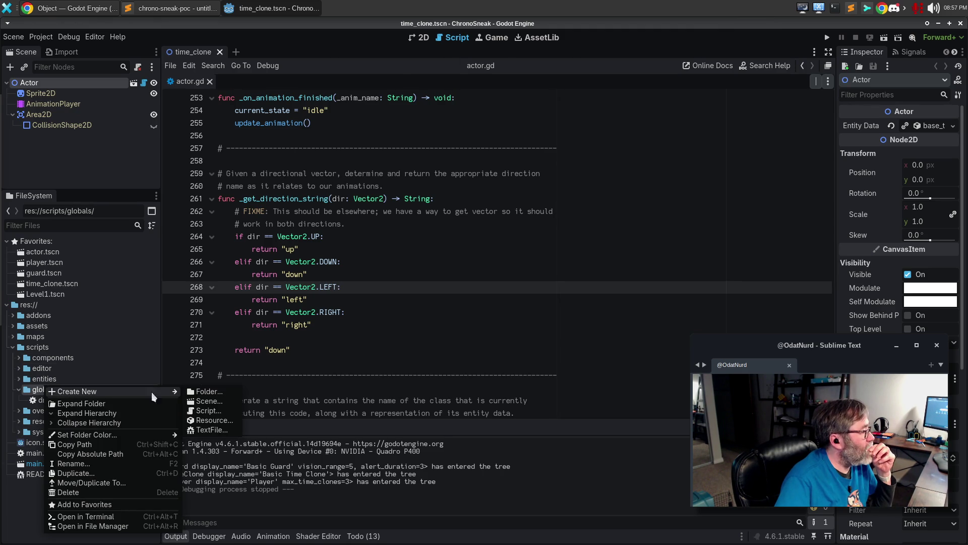
click(207, 402)
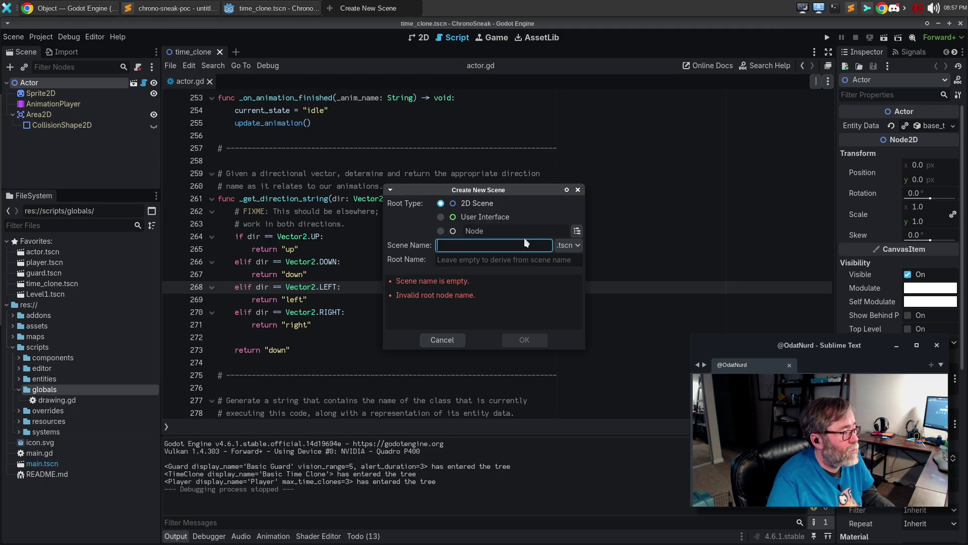
click(464, 245)
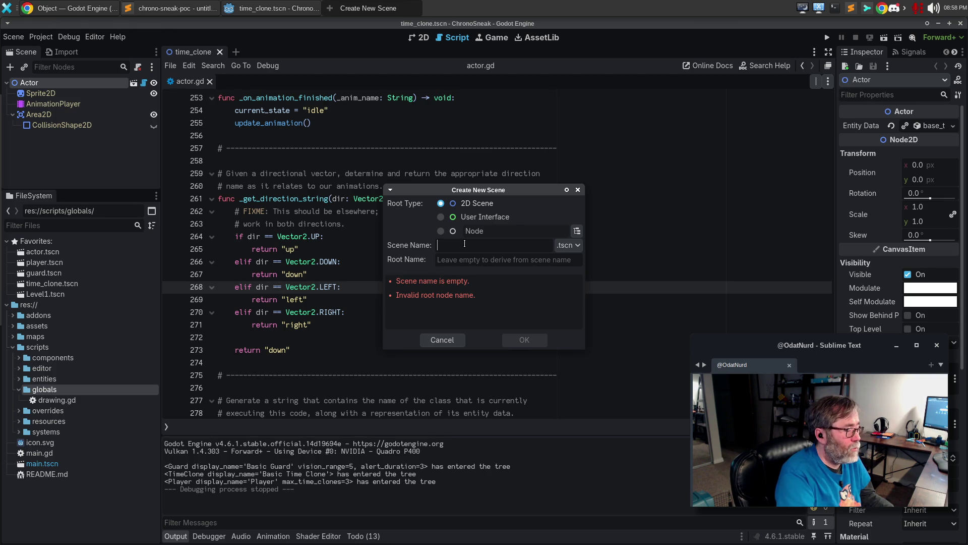
key(Escape)
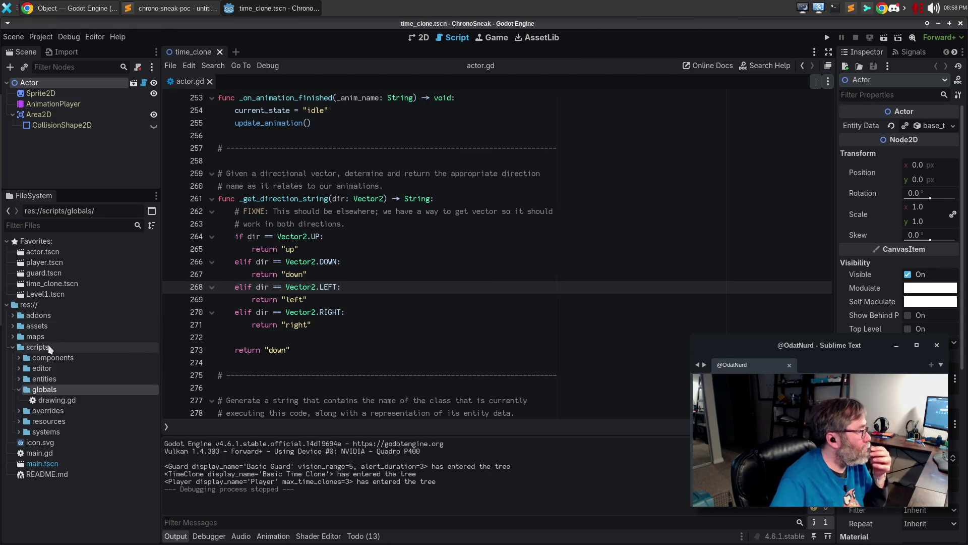
right_click(87, 394)
- Create the script res://scripts/globals/constants.gd from the globals folder's context menu
mouse_move(86, 397)
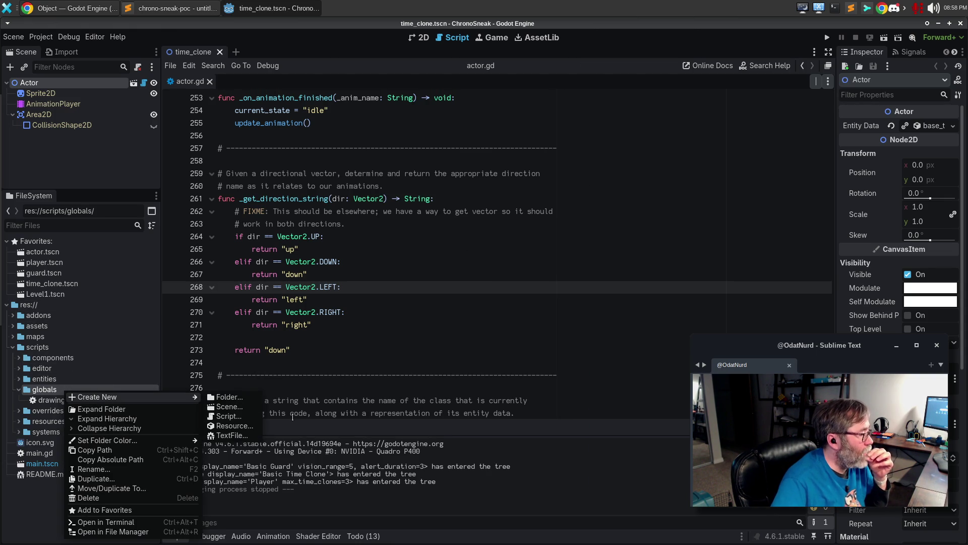
click(246, 416)
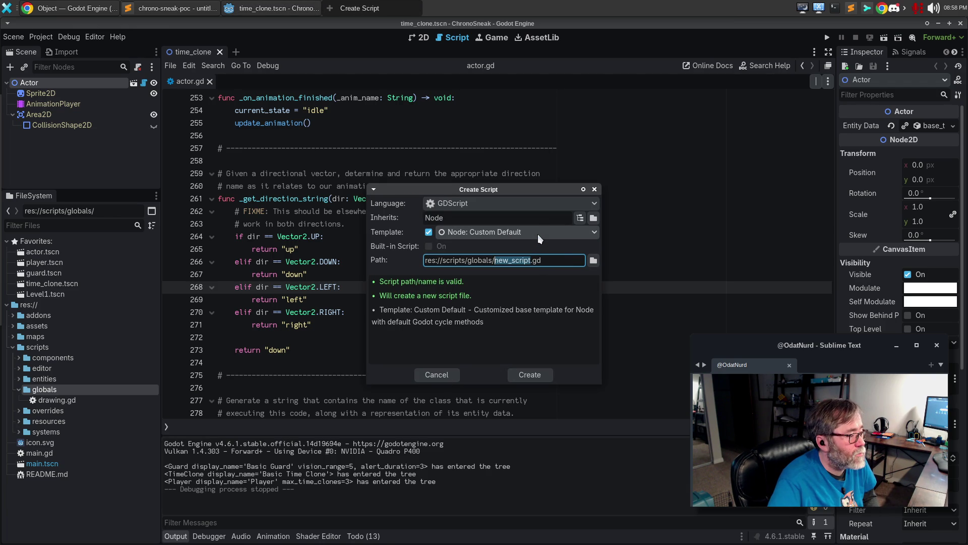
text(constnts)
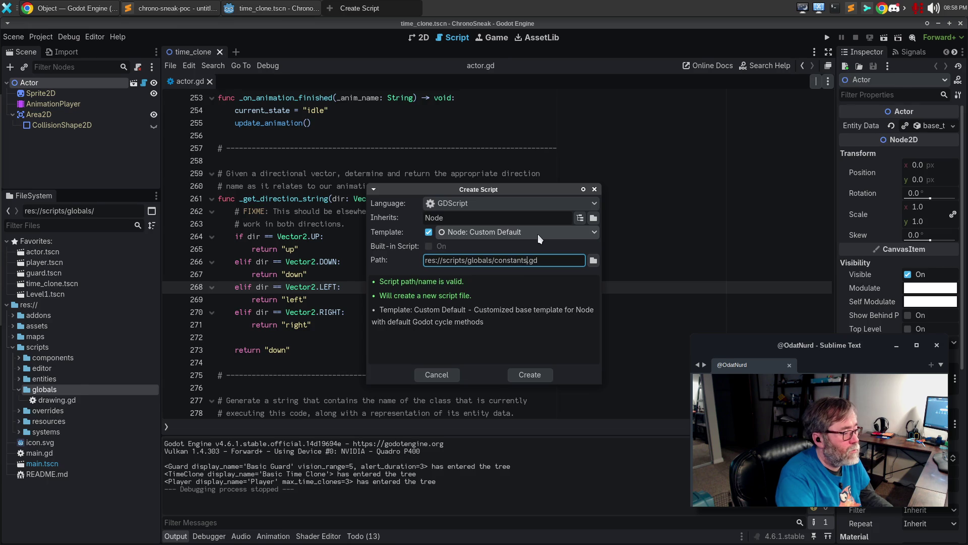
key(Return)
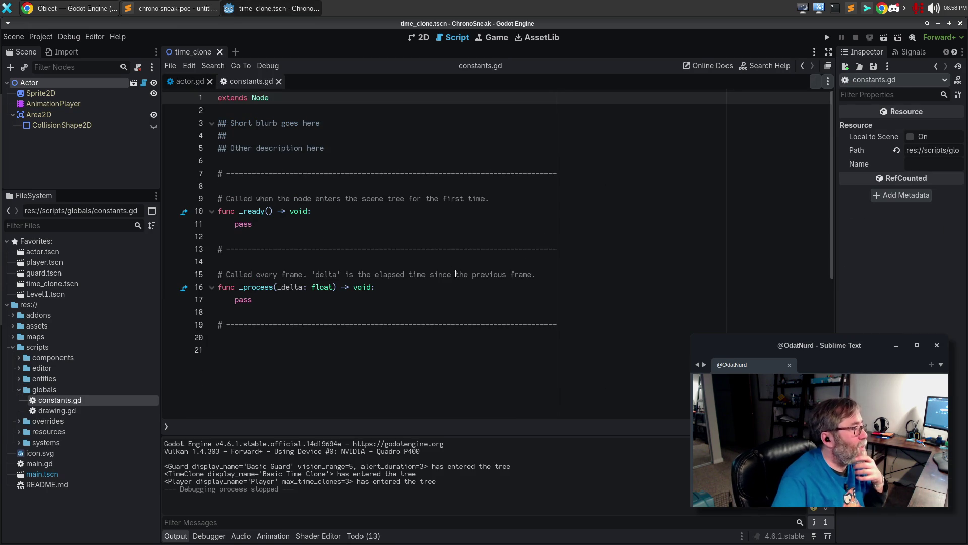
- Replace 'extends Node' with 'class_name GameConstants' in constants.gd and show the Todo list
key(shift+End)
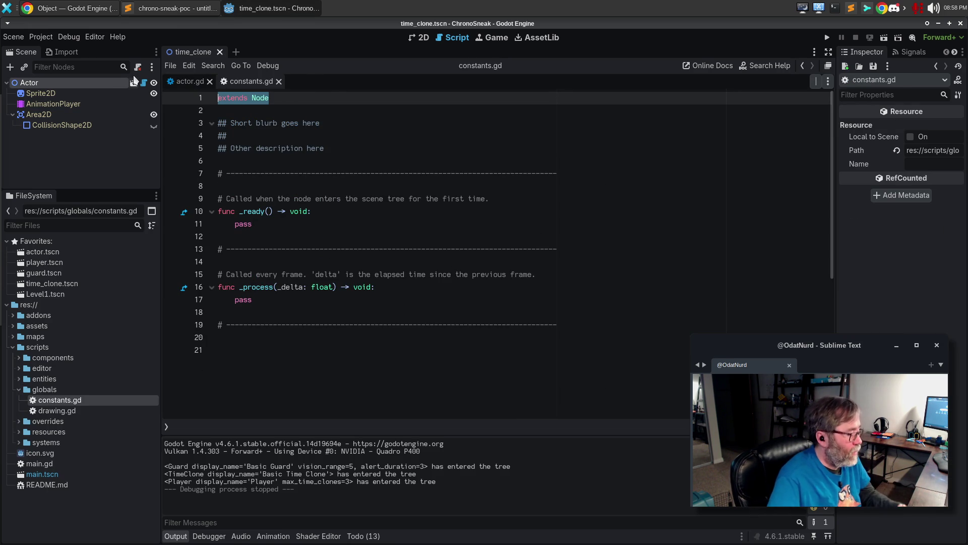
text(class_)
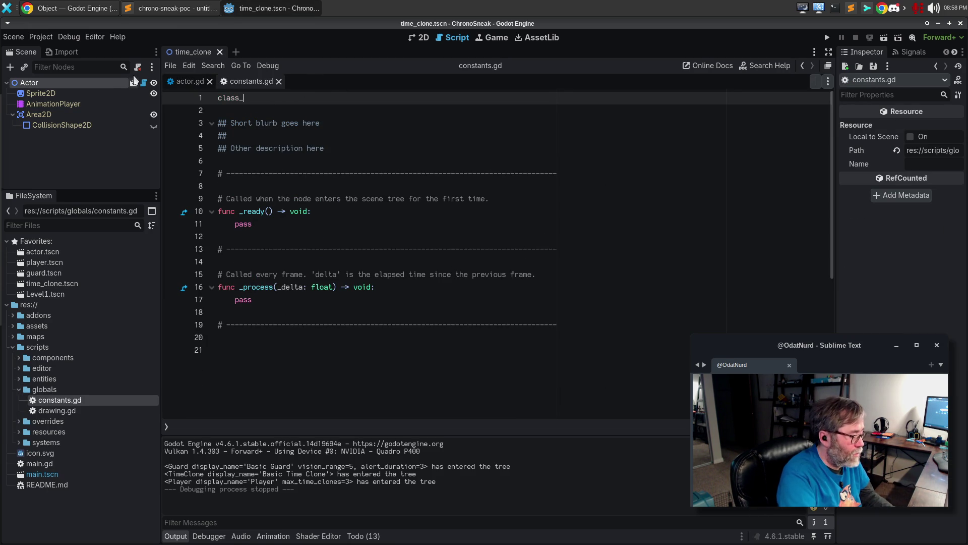
text(name Consta)
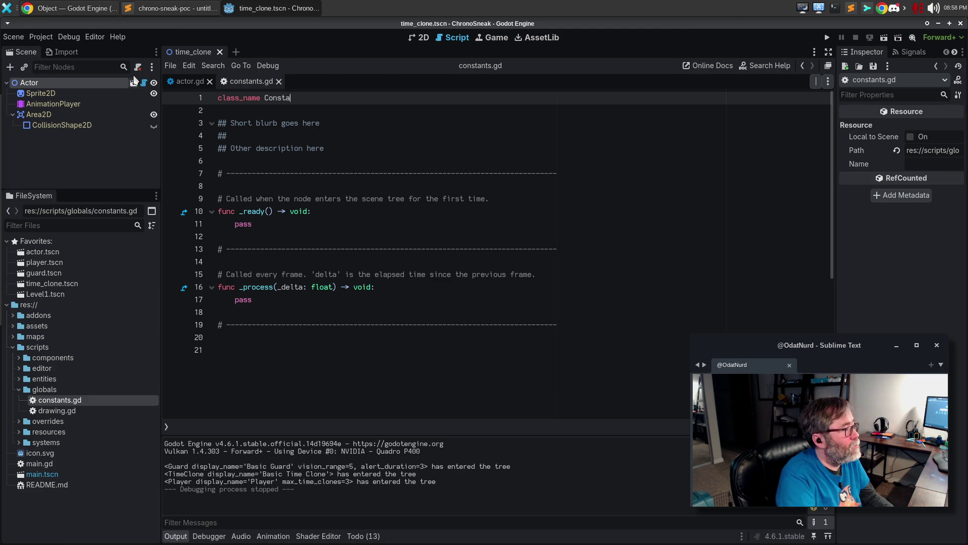
text(nts)
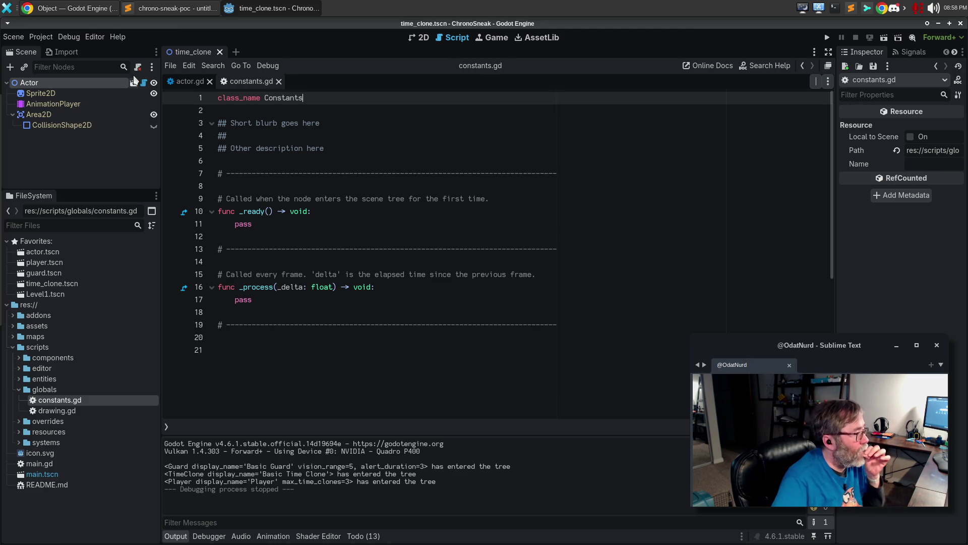
click(255, 357)
key(Up)
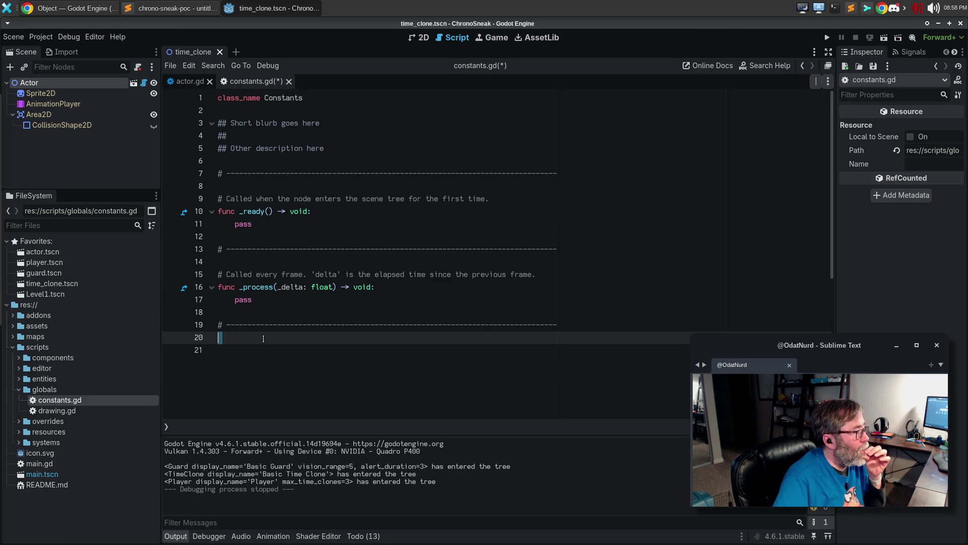
click(283, 220)
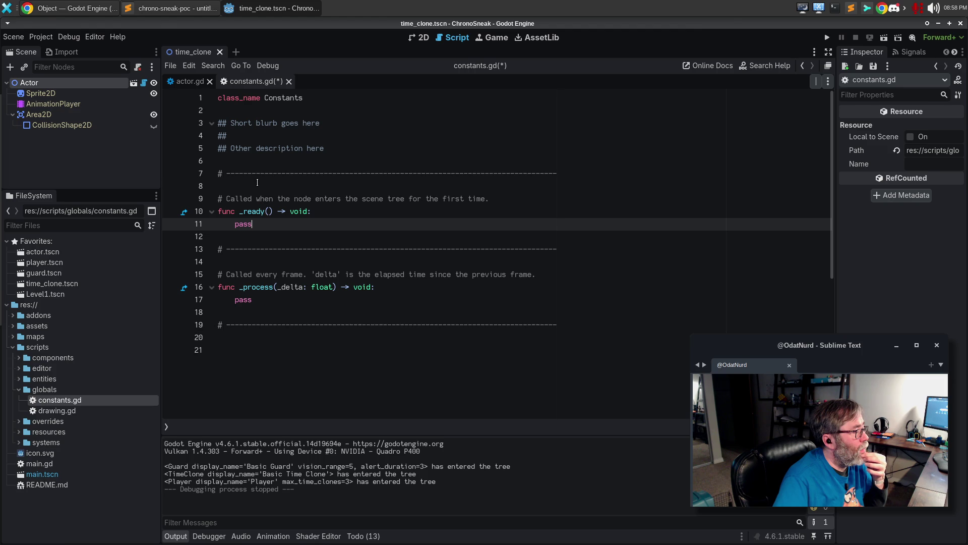
click(264, 97)
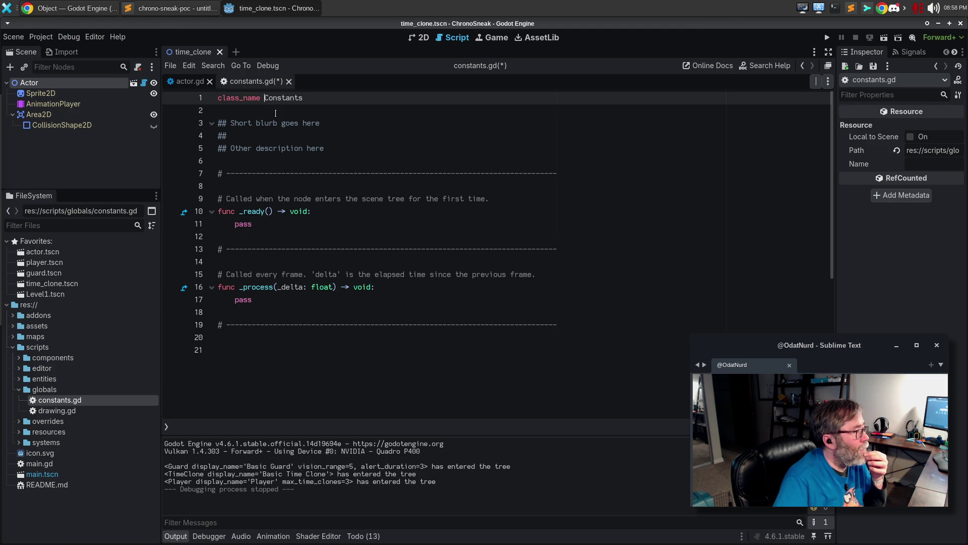
text(Game)
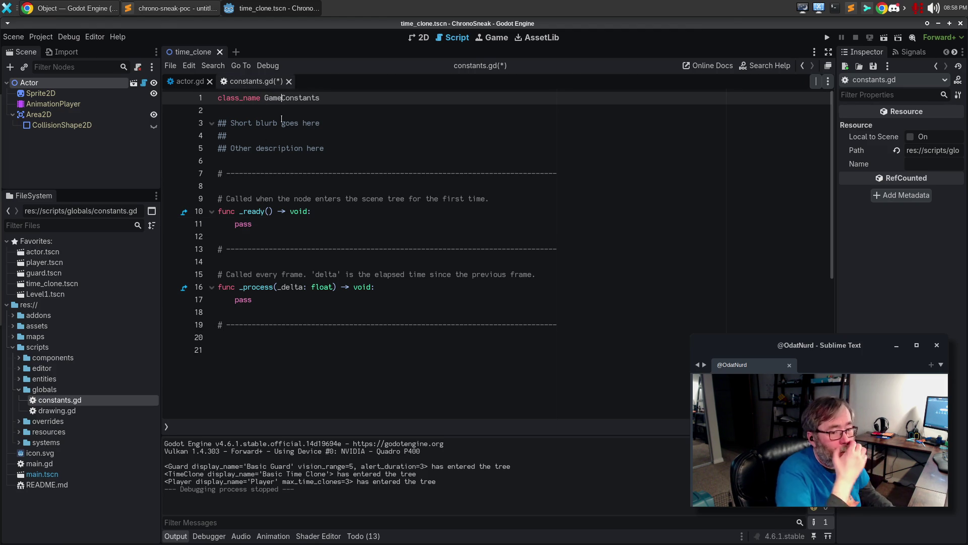
click(365, 536)
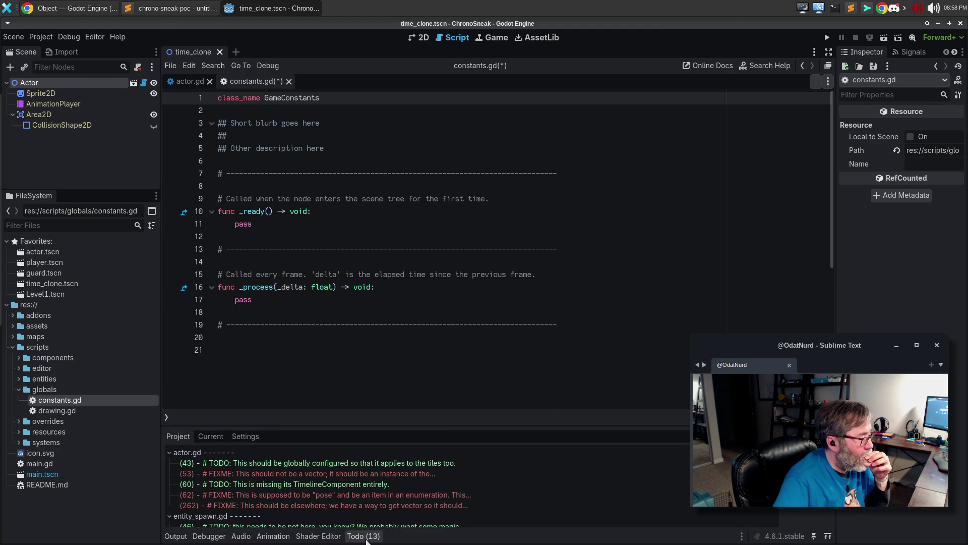
- Copy actor.gd's tile_size comment and variable over constants.gd's template _ready and _process functions
click(412, 463)
mouse_move(415, 147)
mouse_down()
mouse_move(165, 110)
mouse_move(167, 128)
mouse_up()
key(ctrl+c)
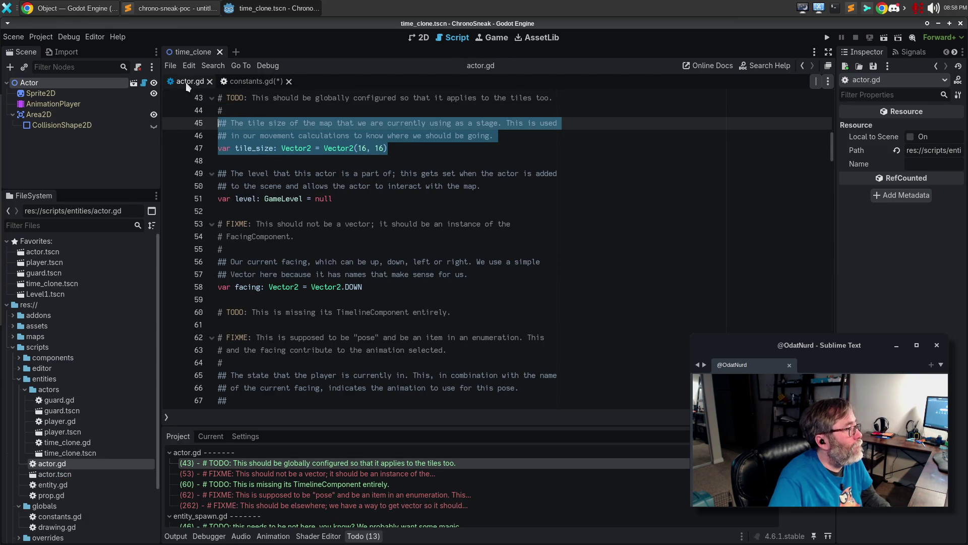
click(254, 81)
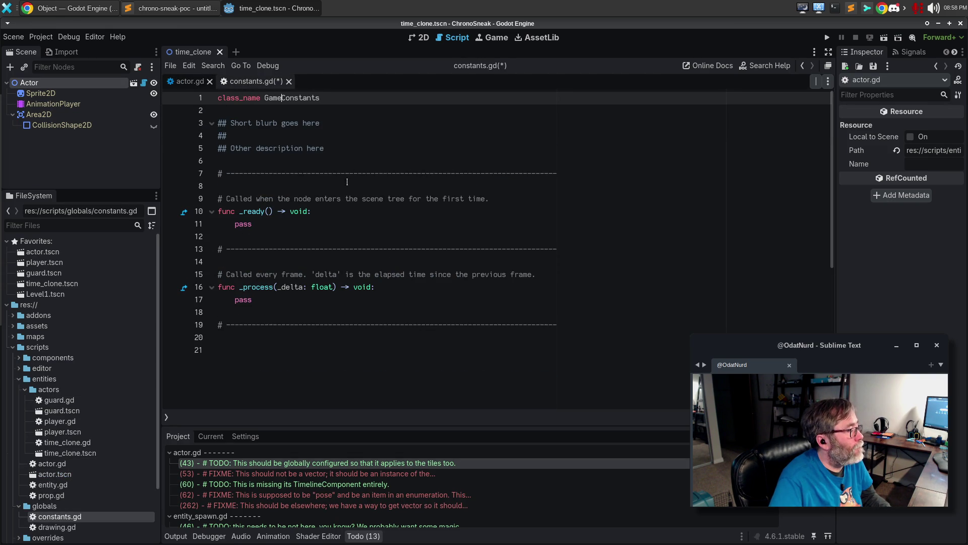
drag(276, 303, 218, 198)
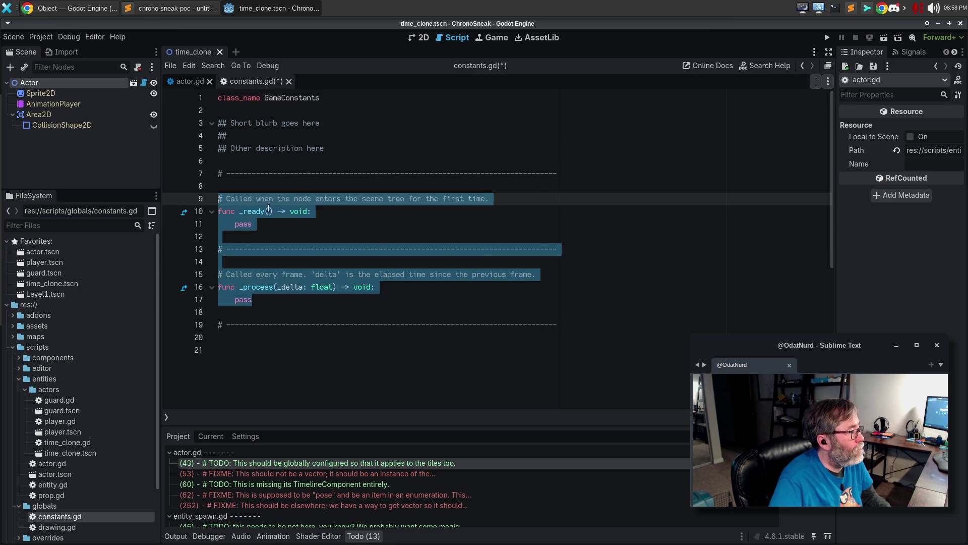
key(ctrl+v)
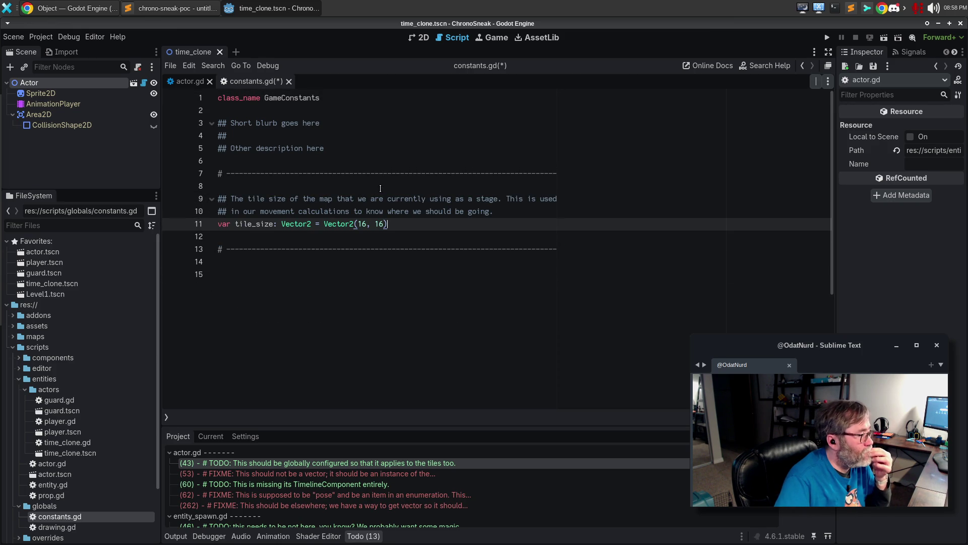
- Start a new tile_size doc comment: the tile size used for maps and sprites in the game
click(508, 199)
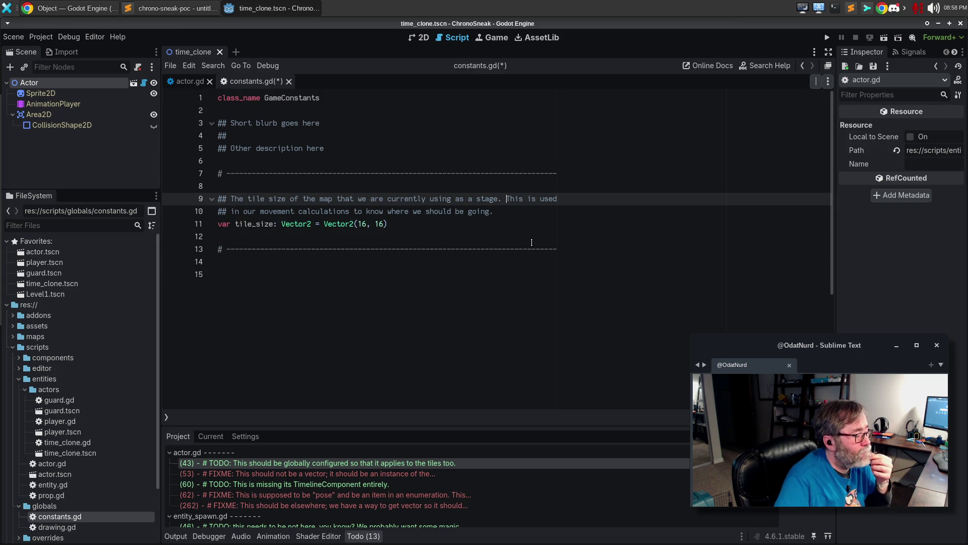
key(Up)
key(Return)
text(## The tile )
text(size of maps)
key(BackSpace)
key(BackSpace)
key(BackSpace)
text(used for the maps and sprites in the game. This is used to)
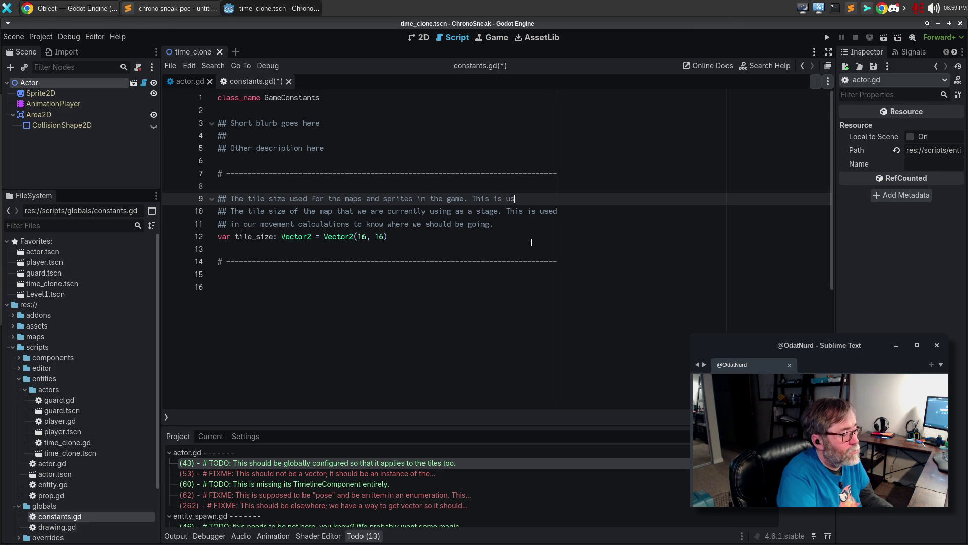
key(BackSpace)
key(BackSpace)
text(in)
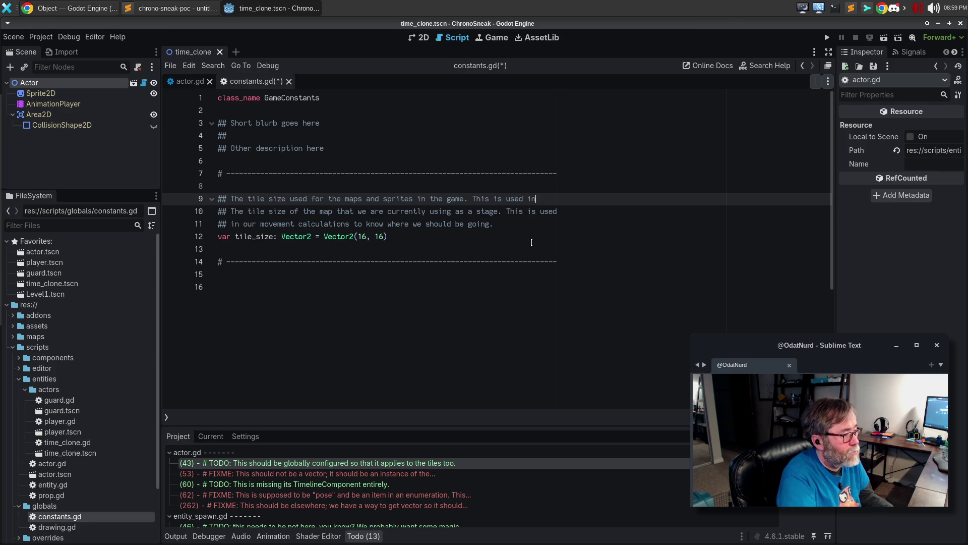
- Continue the comment: used in movement calculations, currently required to match tile and sprite sizes
key(Return)
text(## movemernt)
key(BackSpace)
key(BackSpace)
key(BackSpace)
text(nt calclations and currentkly r)
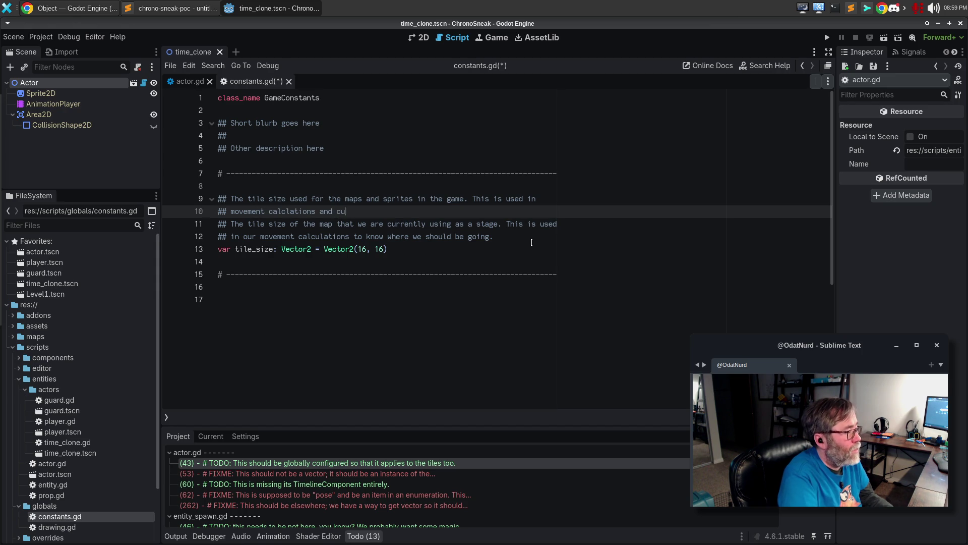
key(BackSpace)
key(BackSpace)
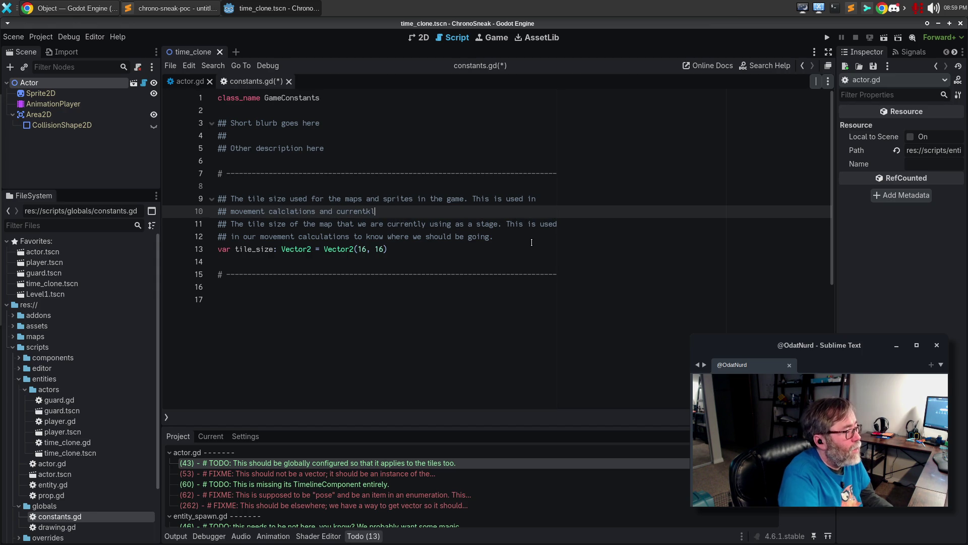
key(BackSpace)
key(BackSpace)
key(BackSpace)
text(ly requires that)
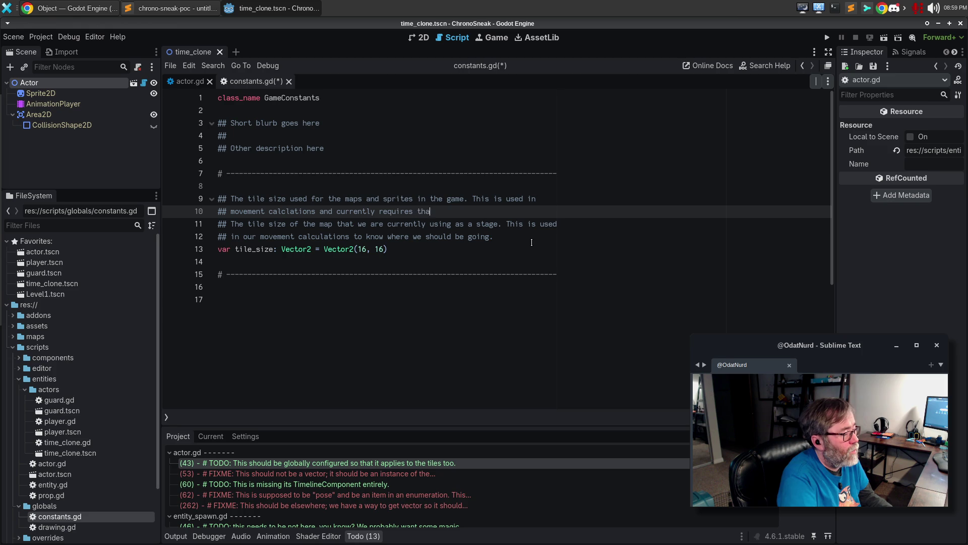
key(ctrl+BackSpace)
key(ctrl+BackSpace)
key(ctrl+BackSpace)
text(is currentk)
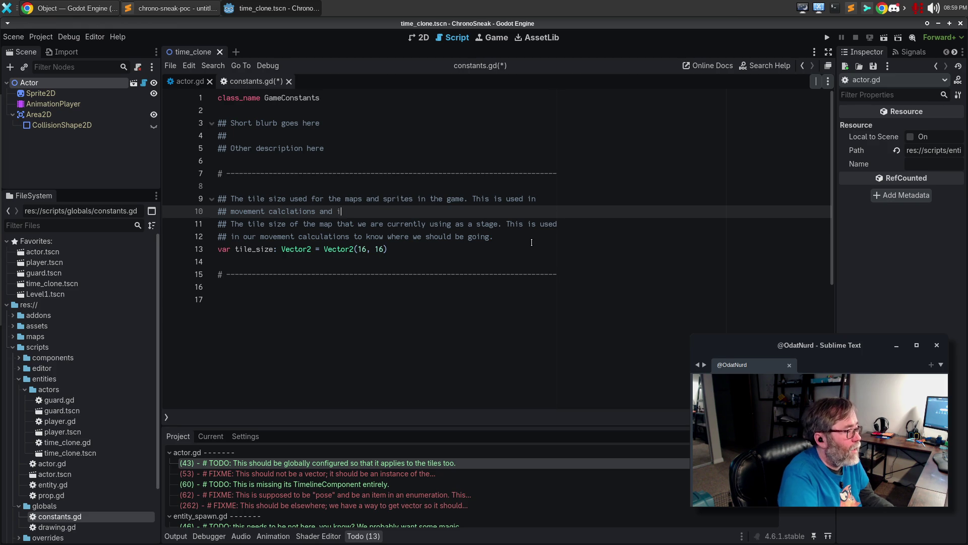
key(BackSpace)
text(ly)
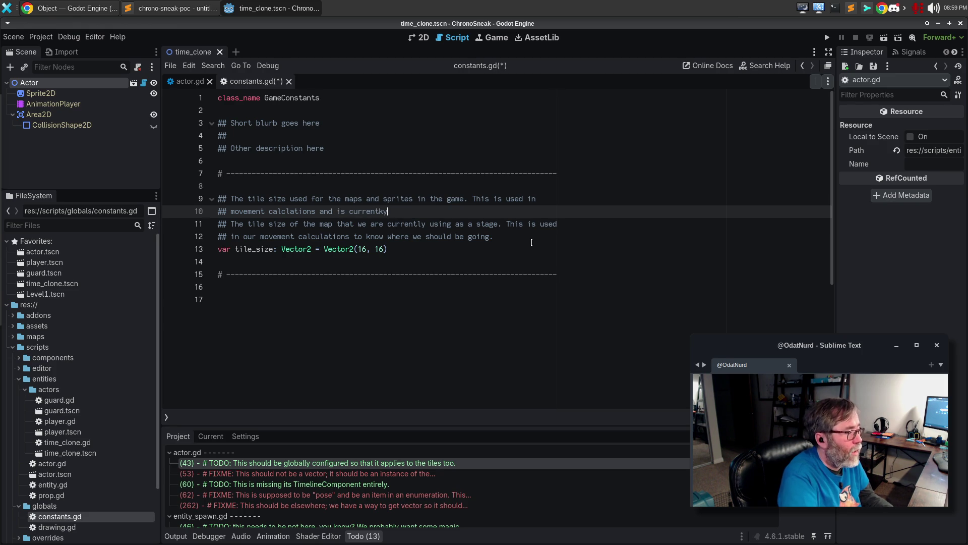
text( required)
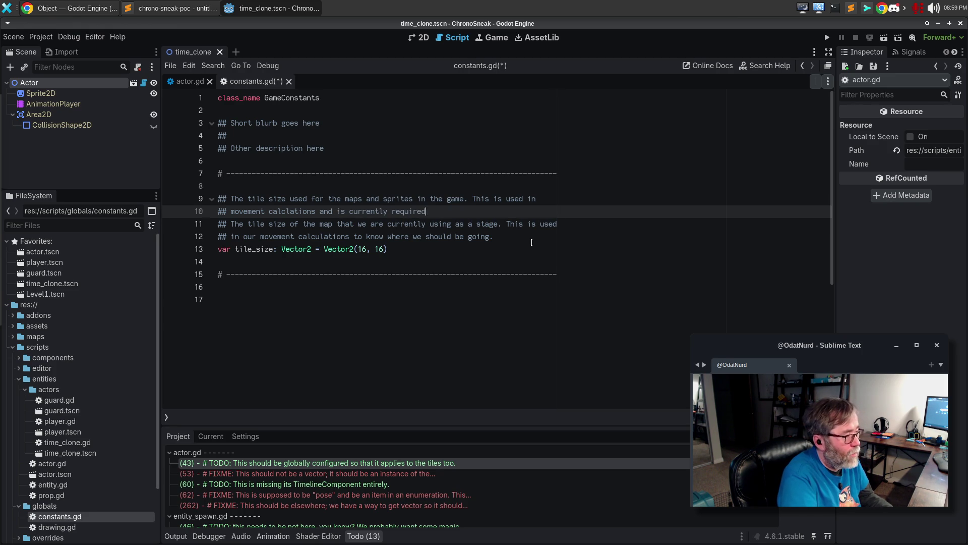
text( to match )
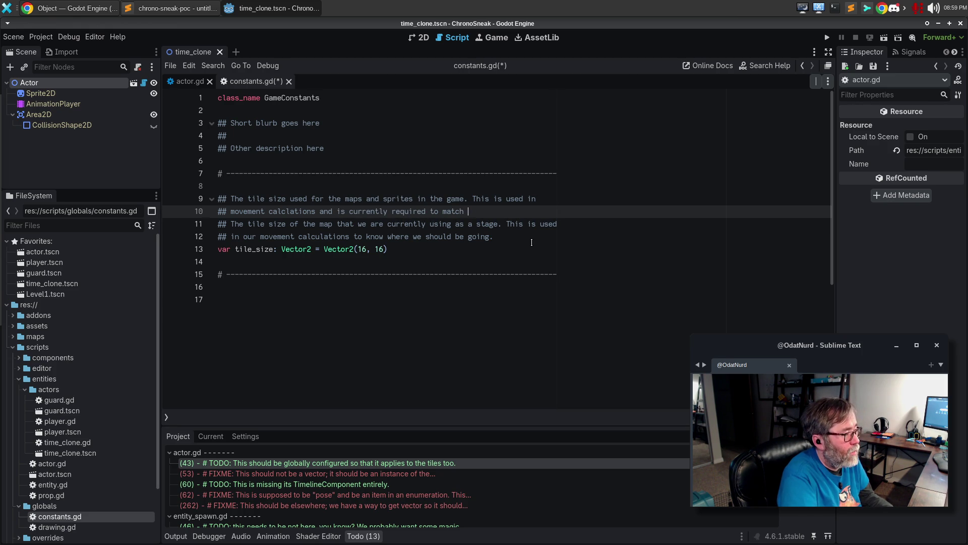
text(between tiles a)
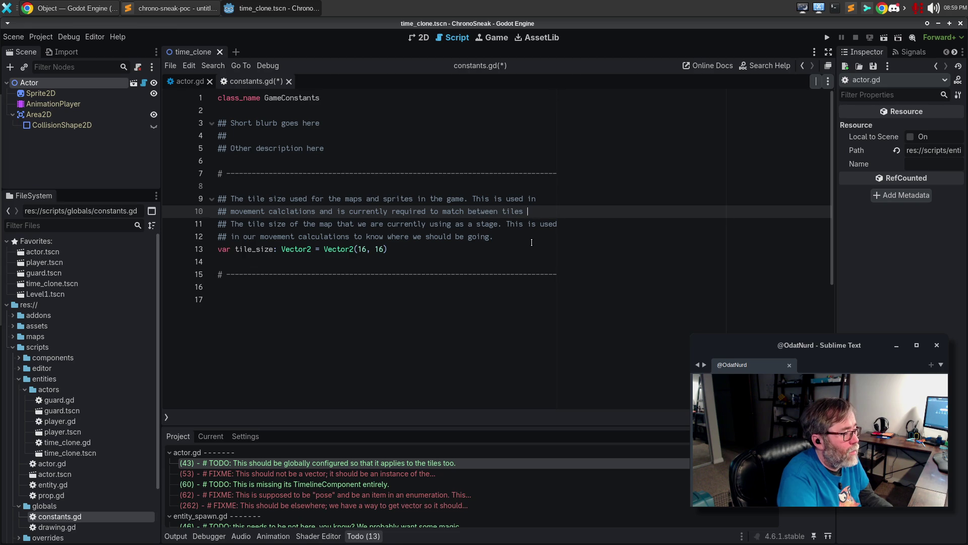
key(BackSpace)
key(BackSpace)
key(BackSpace)
text(and)
key(Return)
text(sprite sizes)
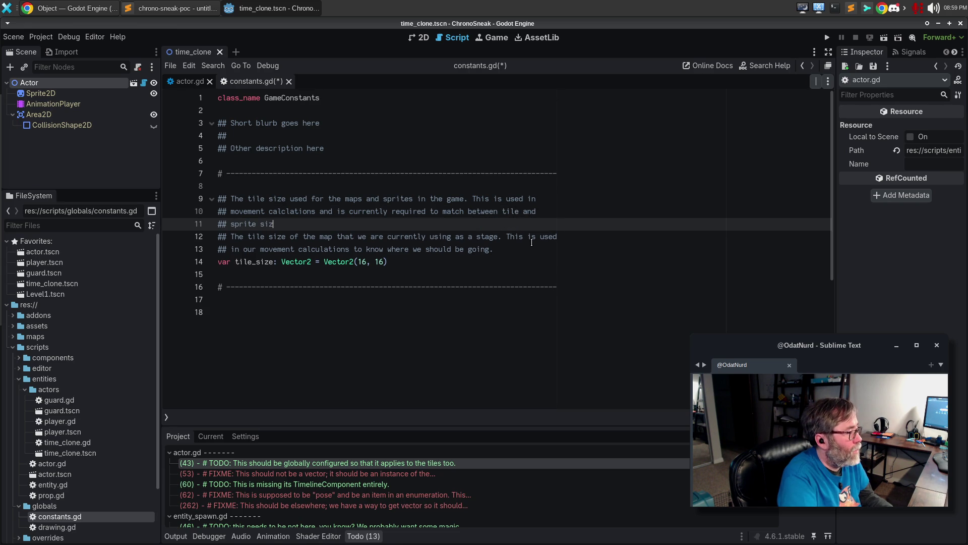
text(.)
- Delete the old tile_size comment lines below the new comment
key(Down)
key(ctrl+shift+k)
key(ctrl+shift+k)
key(Up)
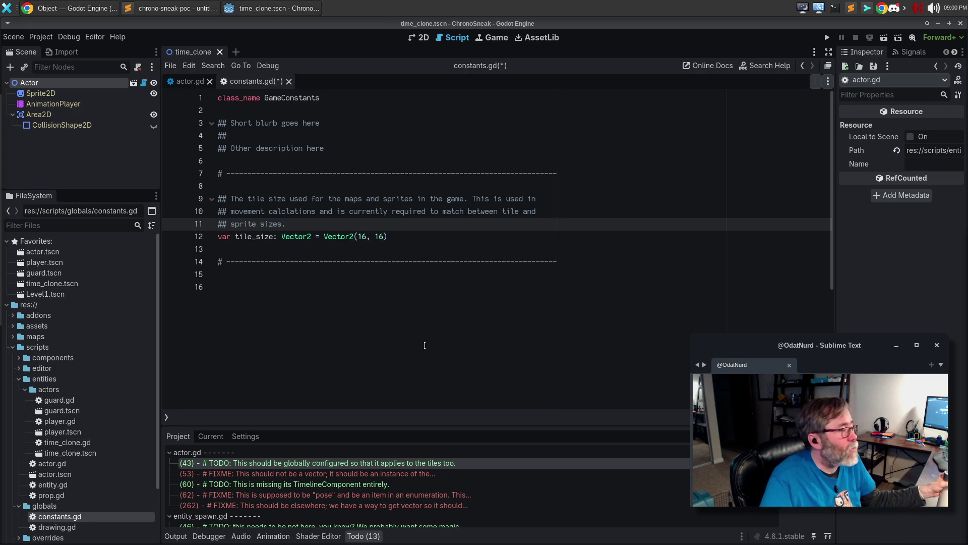
click(371, 311)
mouse_move(319, 122)
mouse_down()
mouse_move(218, 122)
mouse_move(230, 123)
mouse_up()
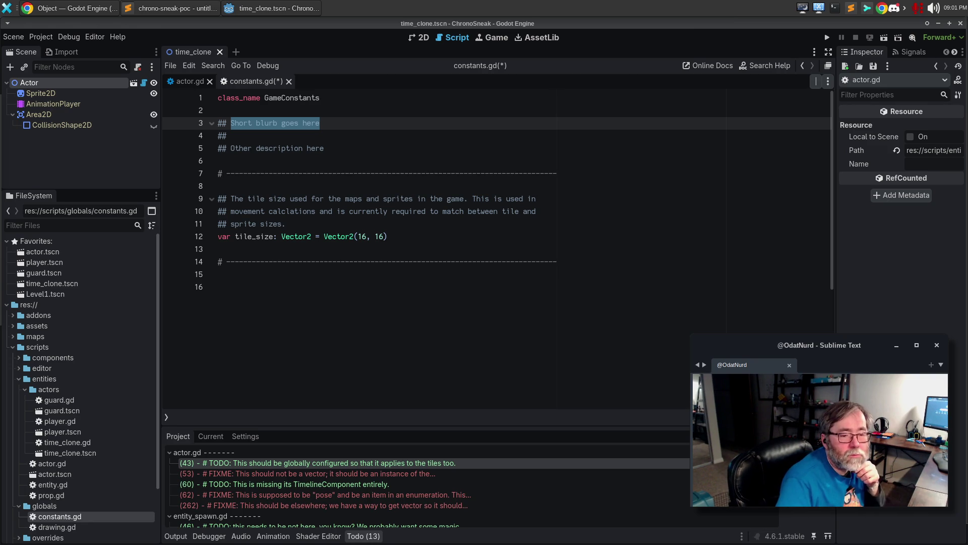
- Replace the summary placeholder with 'Constant values that are used throughout the game.'
drag(231, 123, 321, 123)
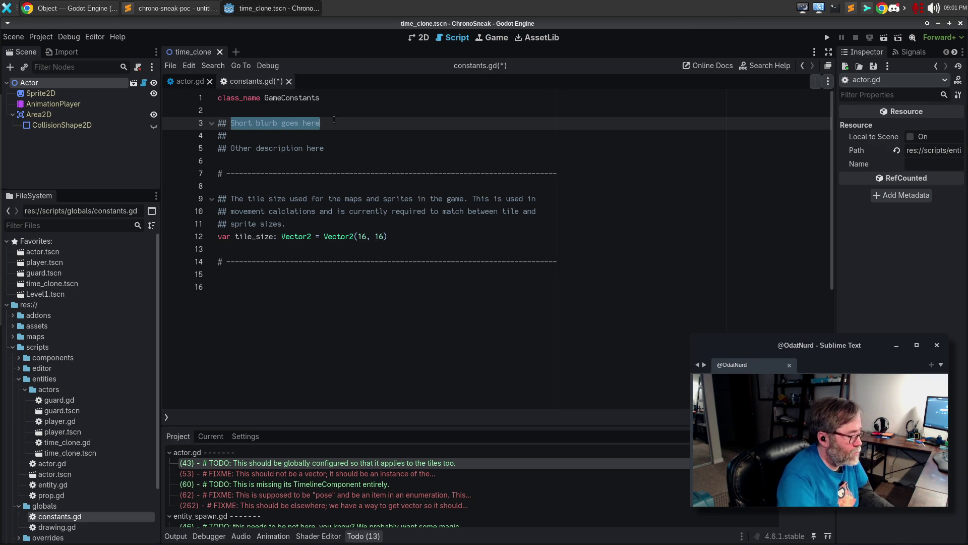
text(Constant values that)
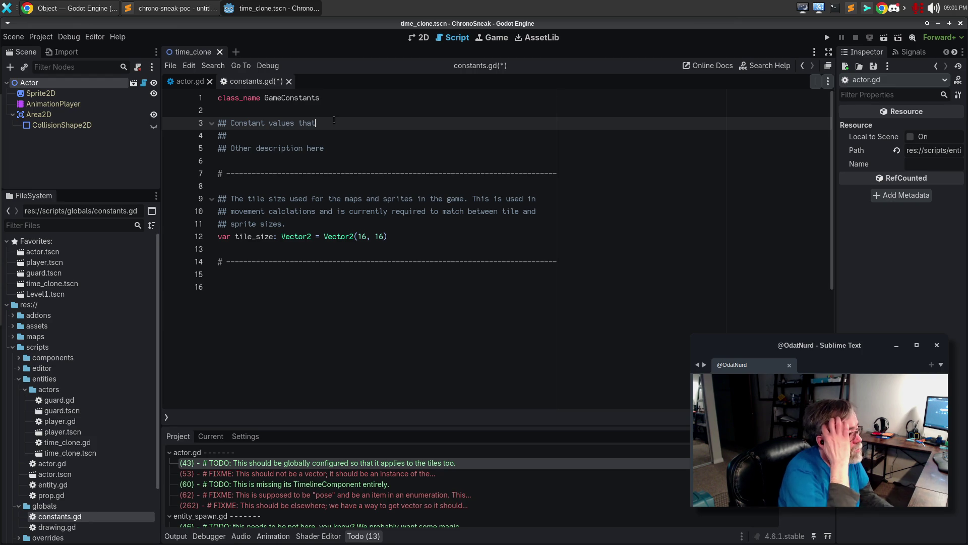
text( are used throughout the game)
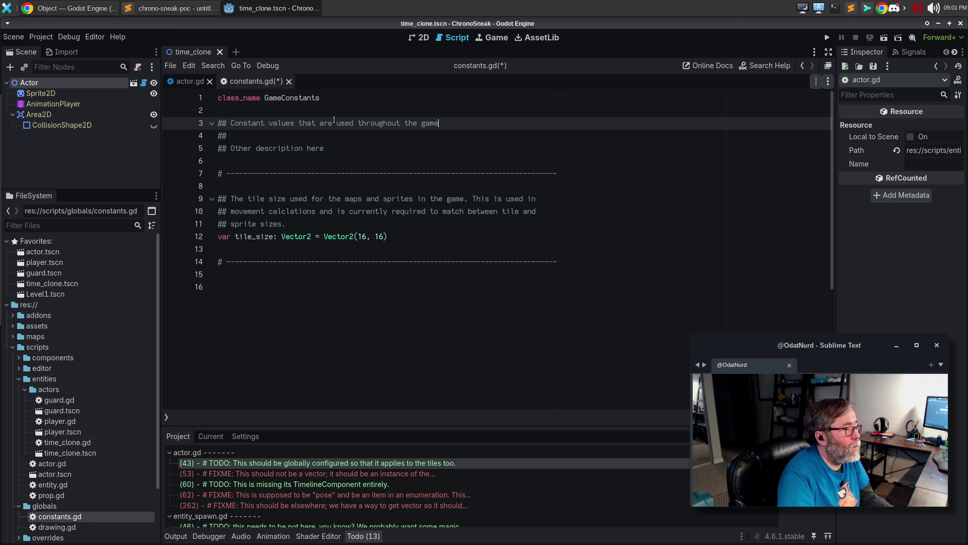
text(.)
key(Down)
key(Down)
key(Down)
- Replace the description placeholder with 'This class contains various const…'
key(Up)
key(ctrl+shift+Left)
key(ctrl+shift+Left)
key(ctrl+shift+Left)
text(Staticv)
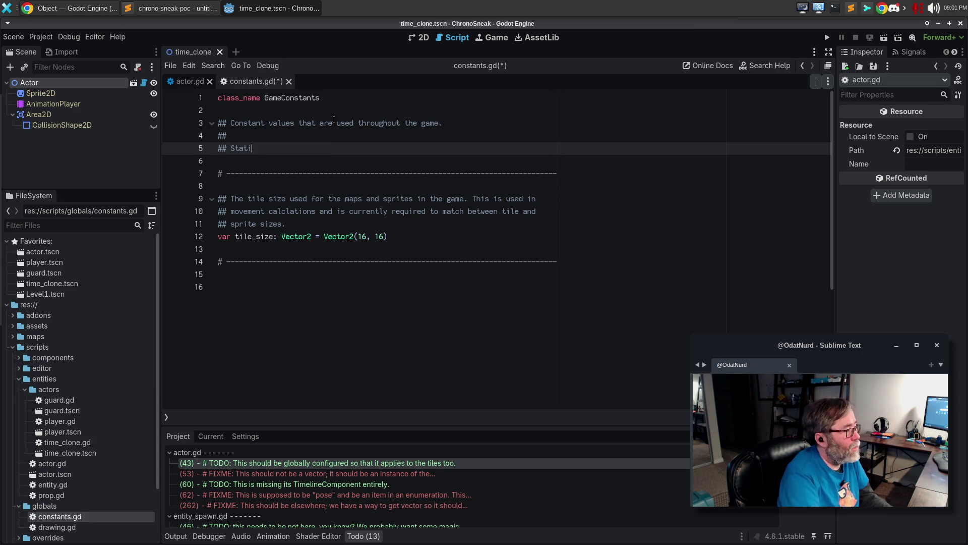
key(ctrl+BackSpace)
text(This class )
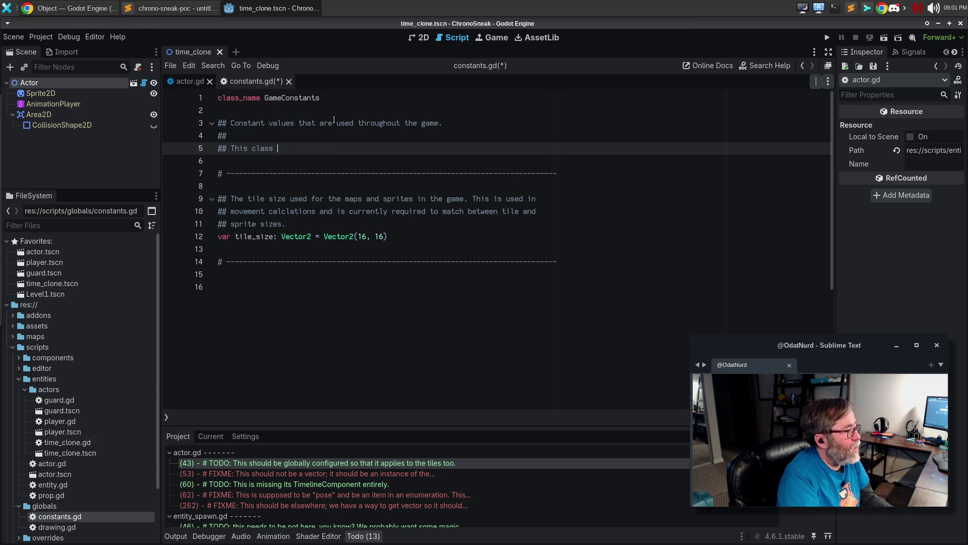
text(contains various stati)
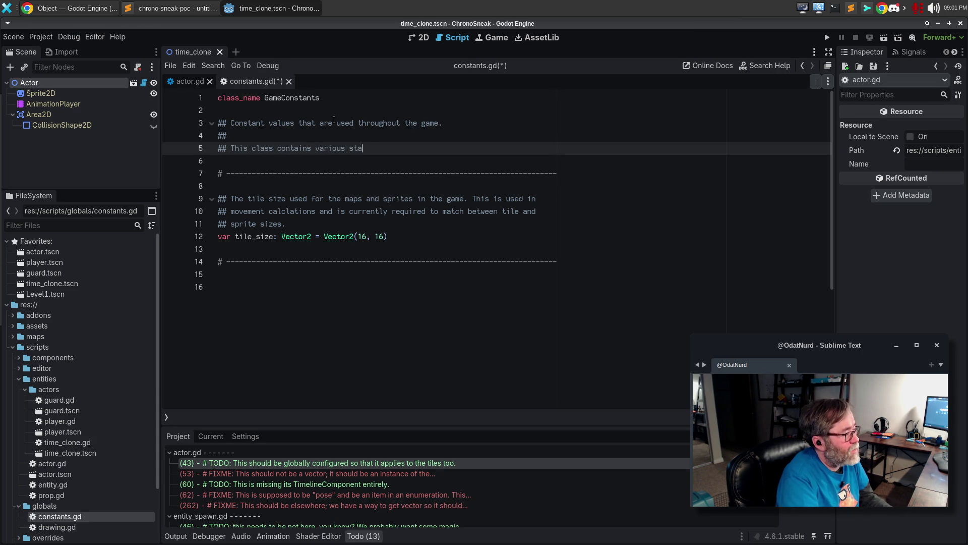
key(BackSpace)
key(BackSpace)
key(BackSpace)
text(const)
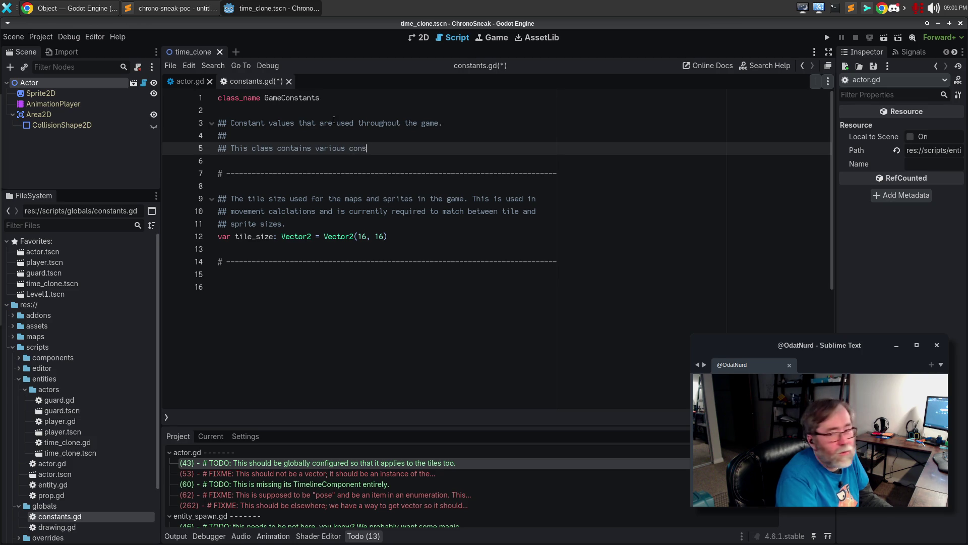
- Change 'var tile_size' to 'const tile_size' and continue the description with 'constant values'
click(217, 236)
double_click(223, 236)
text(const)
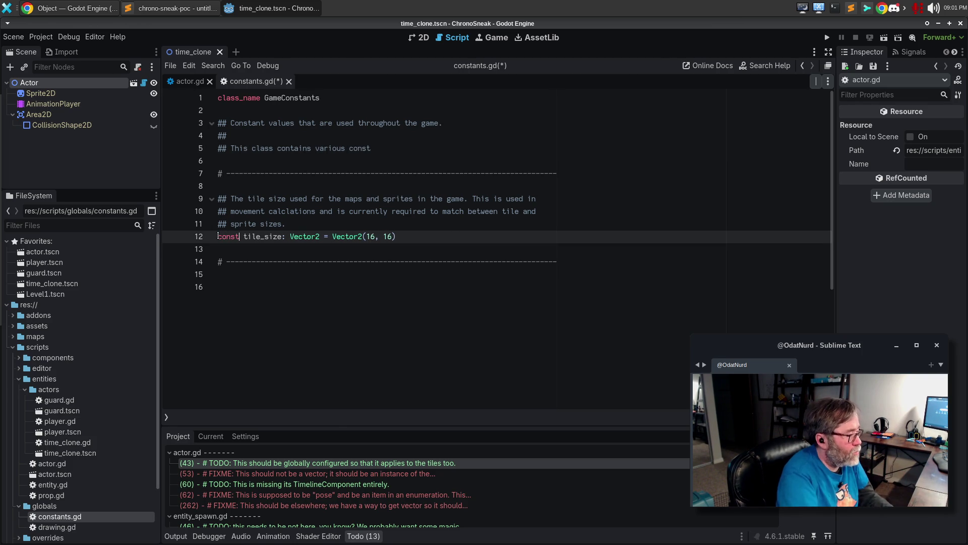
key(Up)
key(Up)
key(Up)
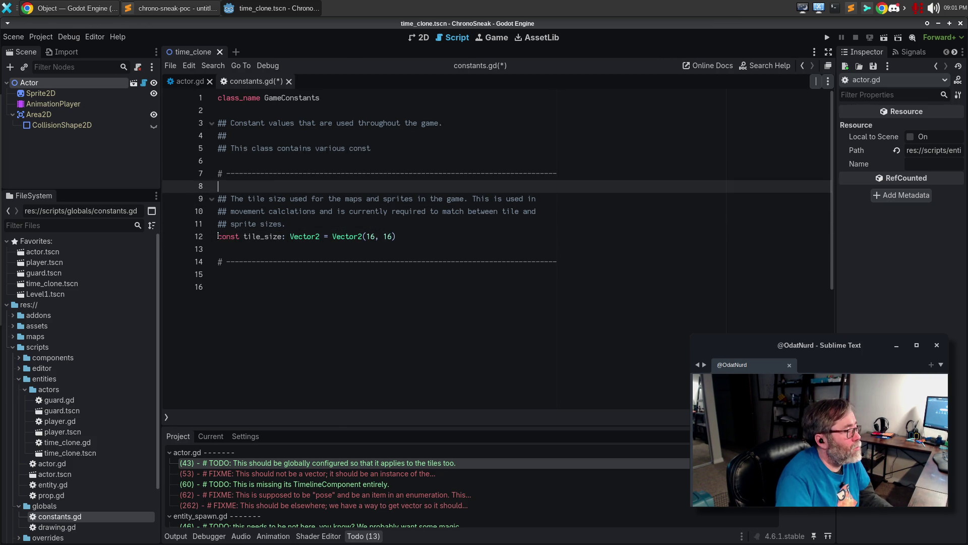
text(ant va;ie)
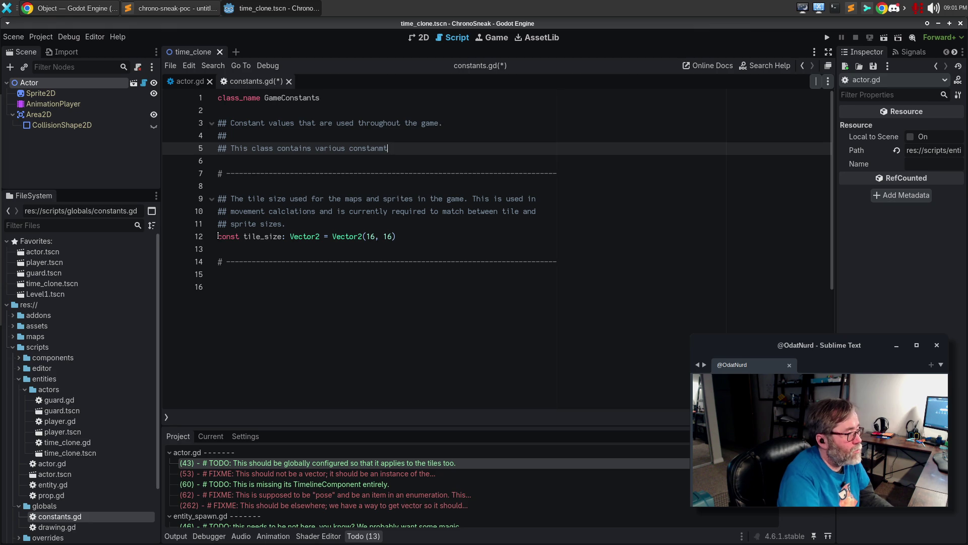
key(BackSpace)
key(BackSpace)
key(BackSpace)
- Extend the description: values used throughout the game, such as the [member tile_size] an [Actor] uses
text(lues)
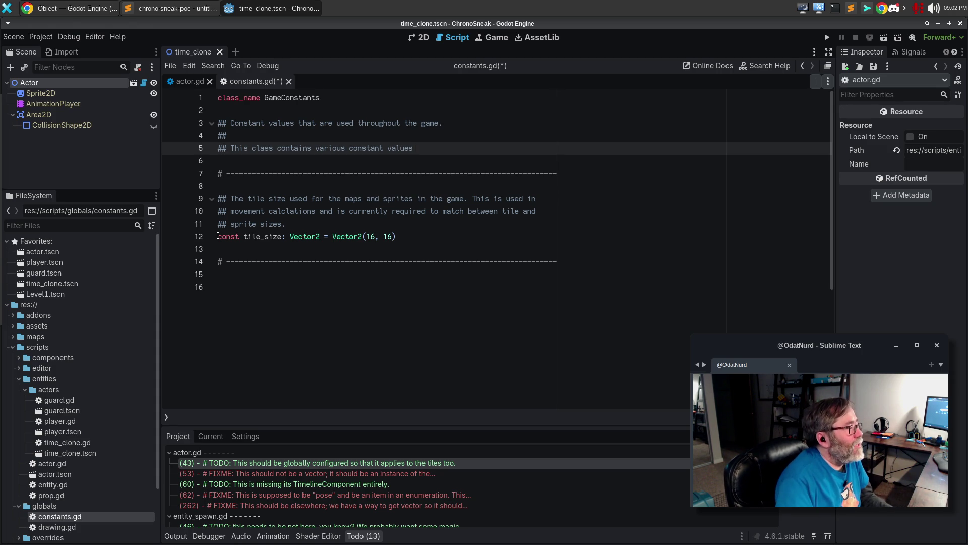
text(that are used througho)
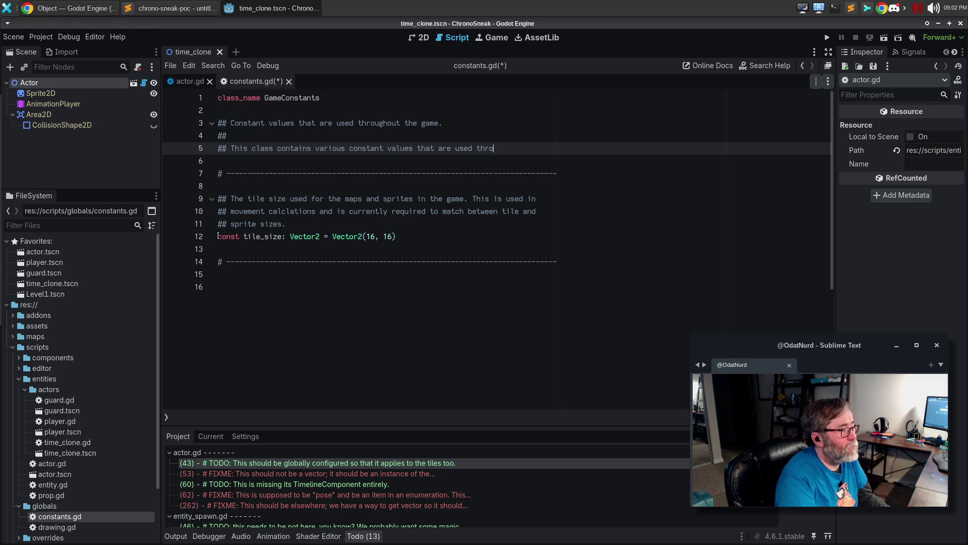
key(BackSpace)
key(BackSpace)
text(hout the game;)
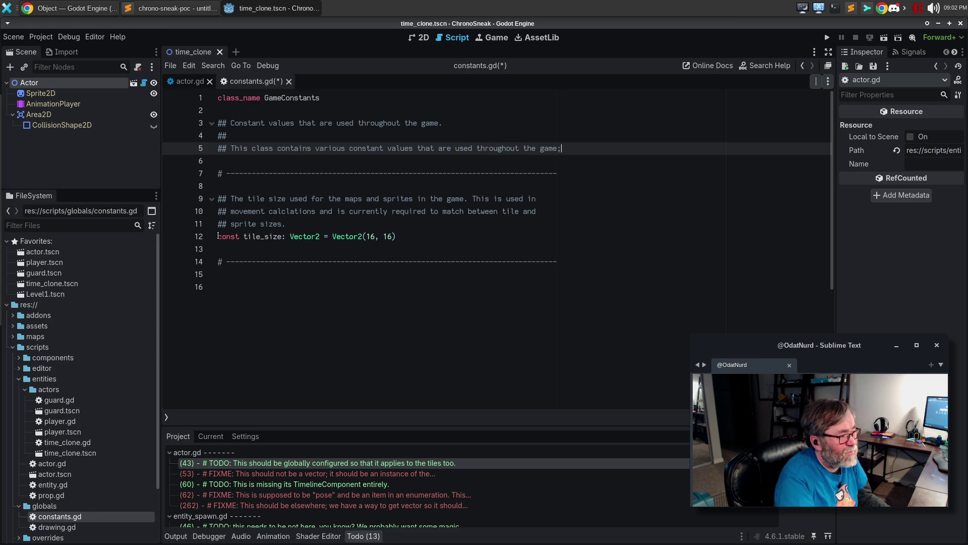
key(ctrl+Left)
key(ctrl+Left)
key(Return)
key(End)
text(his is)
key(BackSpace)
key(BackSpace)
key(BackSpace)
text(, such as setting the [member tile_size] )
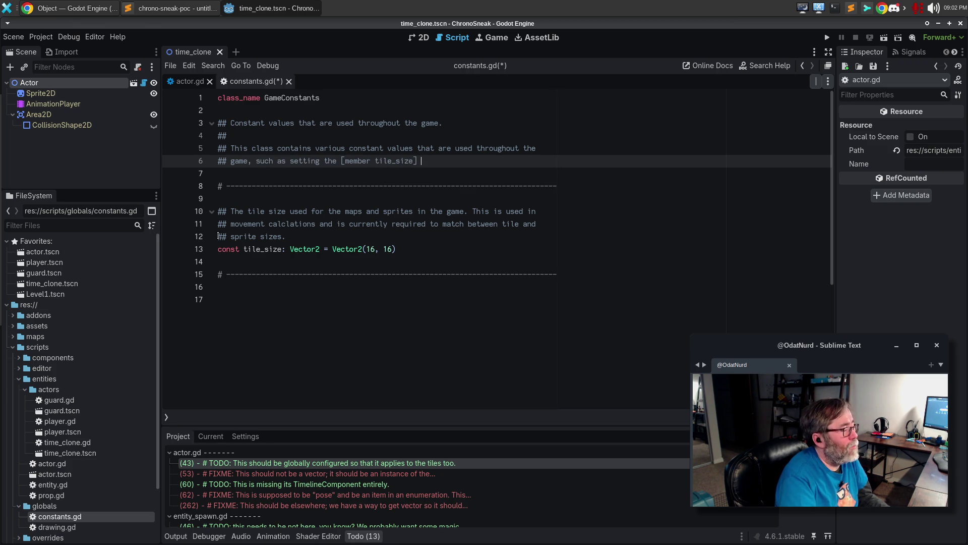
text(used by )
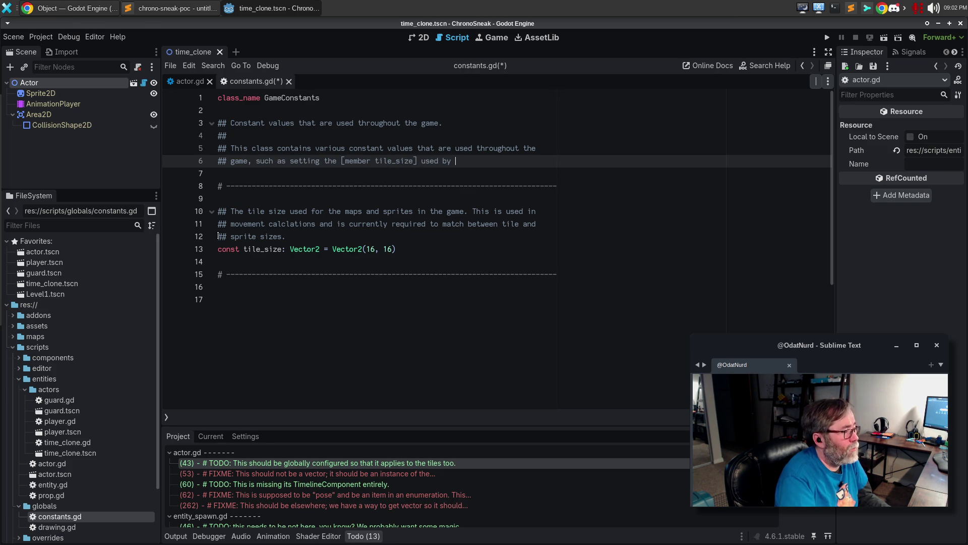
text(an [Ac)
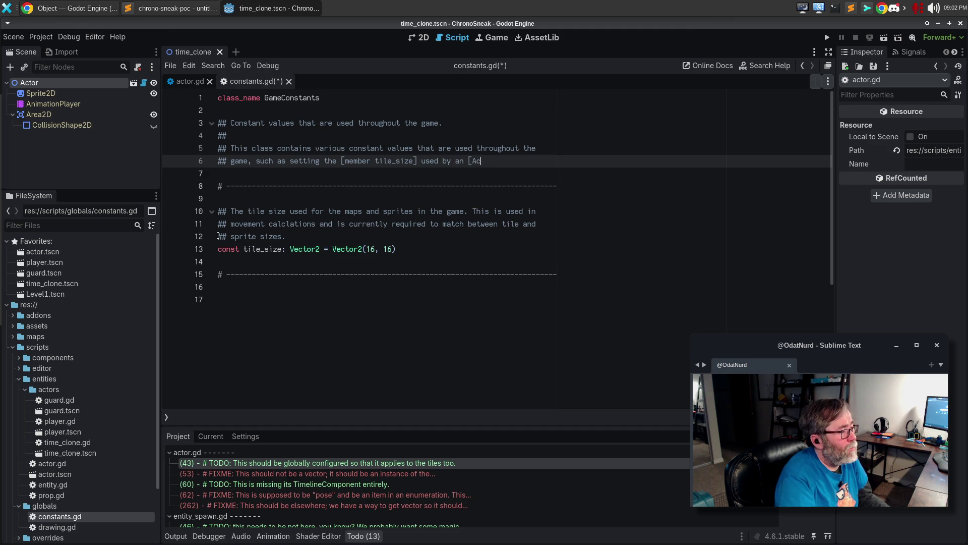
text(tor] for its)
- End the description with 'for its sprite set.' and save constants.gd
key(Return)
text(sprites)
key(ctrl+BackSpace)
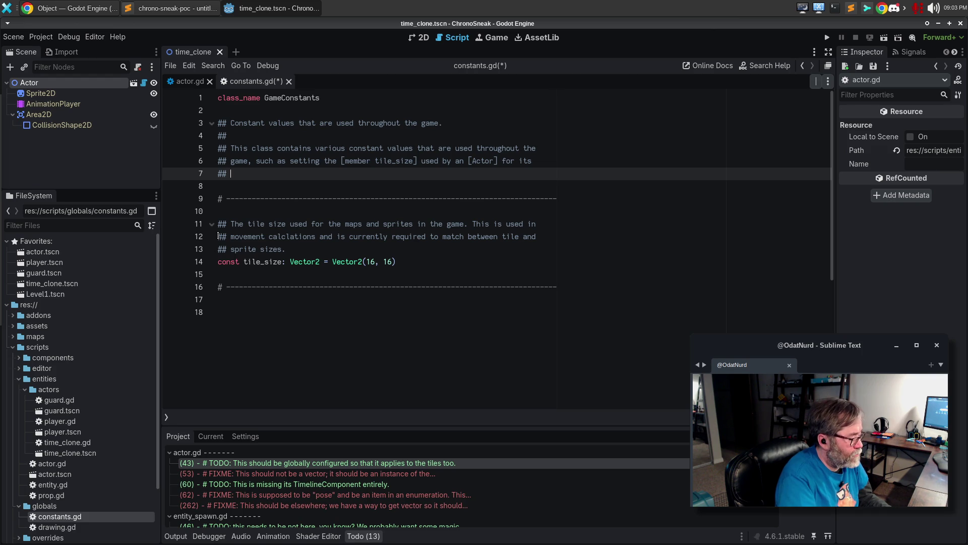
text(sprite )
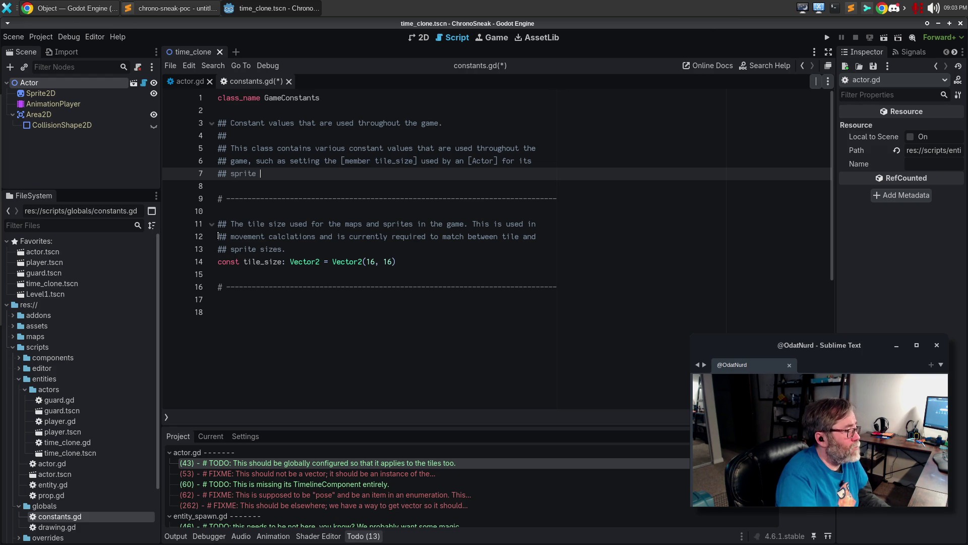
text(set.)
key(ctrl+s)
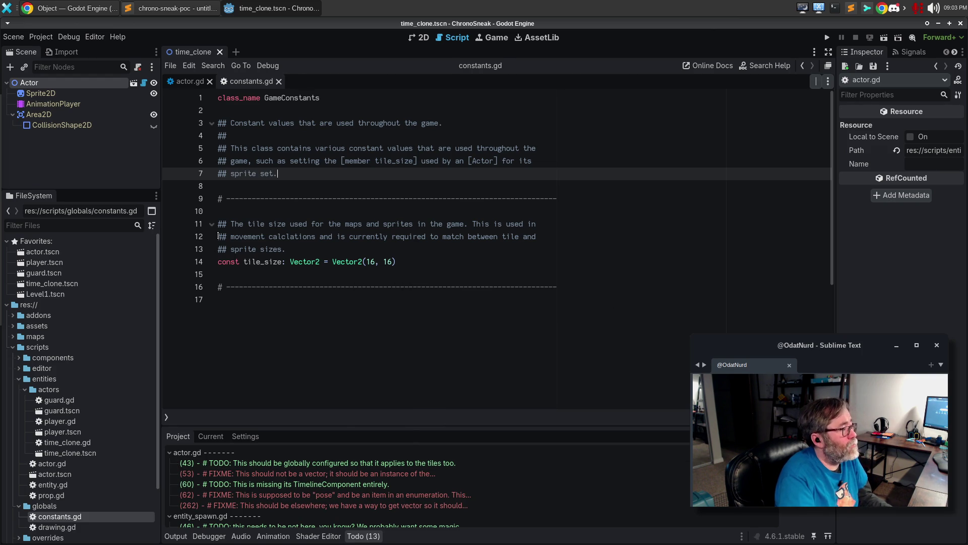
key(F1)
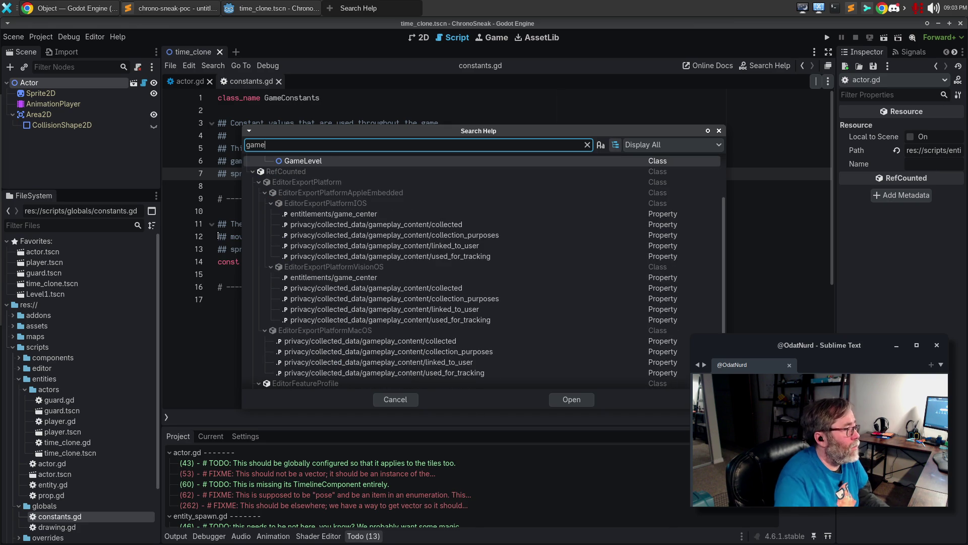
- Search the help for 'GameConstants' and open its generated class documentation
key(Escape)
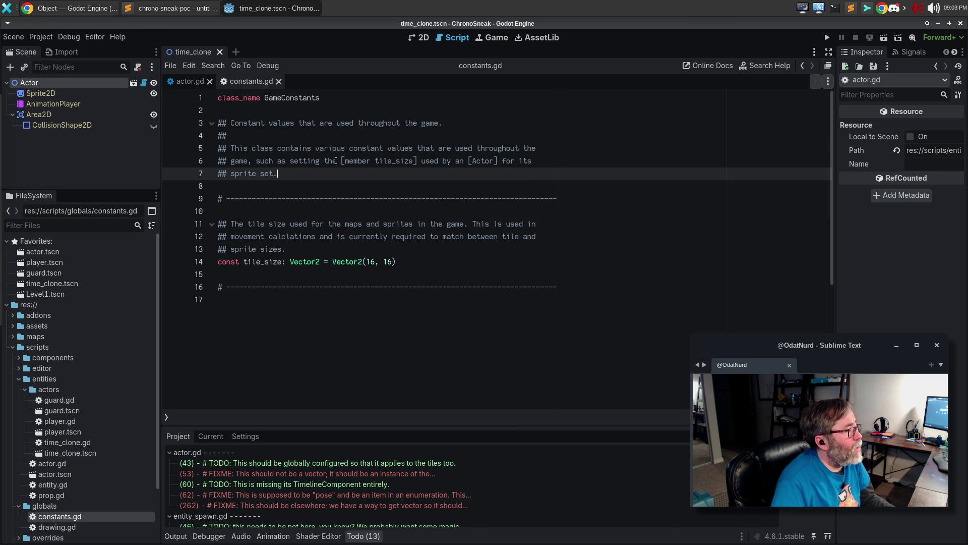
click(333, 161)
key(F1)
text(Gane)
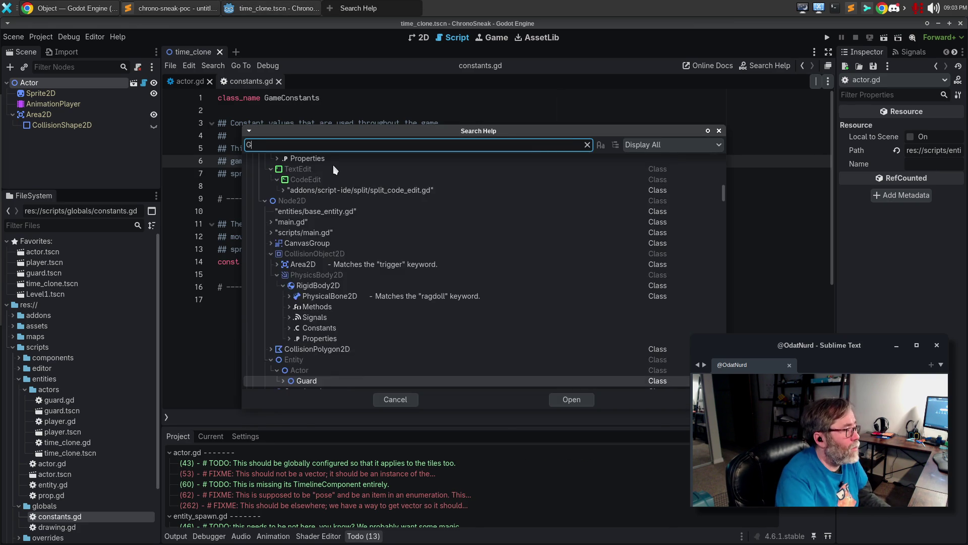
key(BackSpace)
key(BackSpace)
text(meCon)
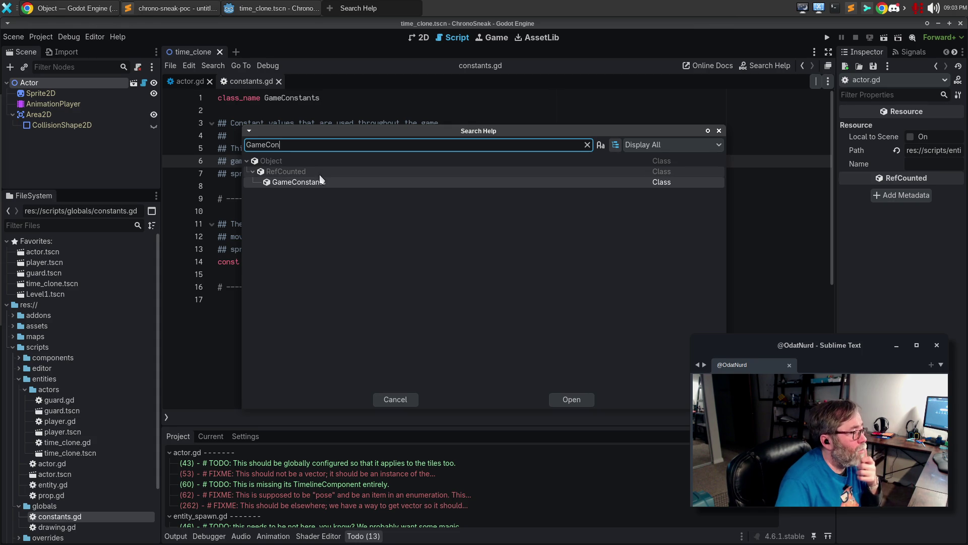
double_click(313, 186)
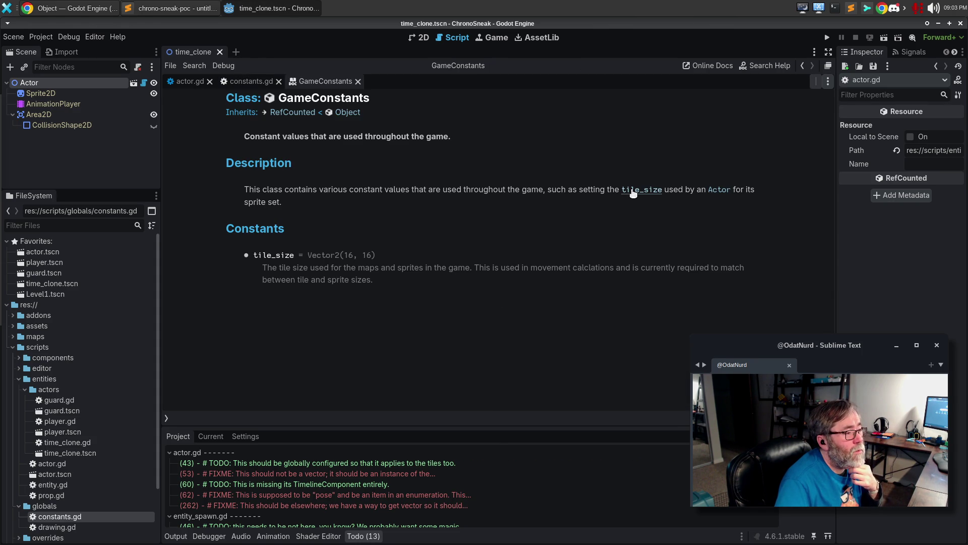
- Check the linked Actor docs, close the help page, and open actor.gd's tile-size TODO
click(721, 191)
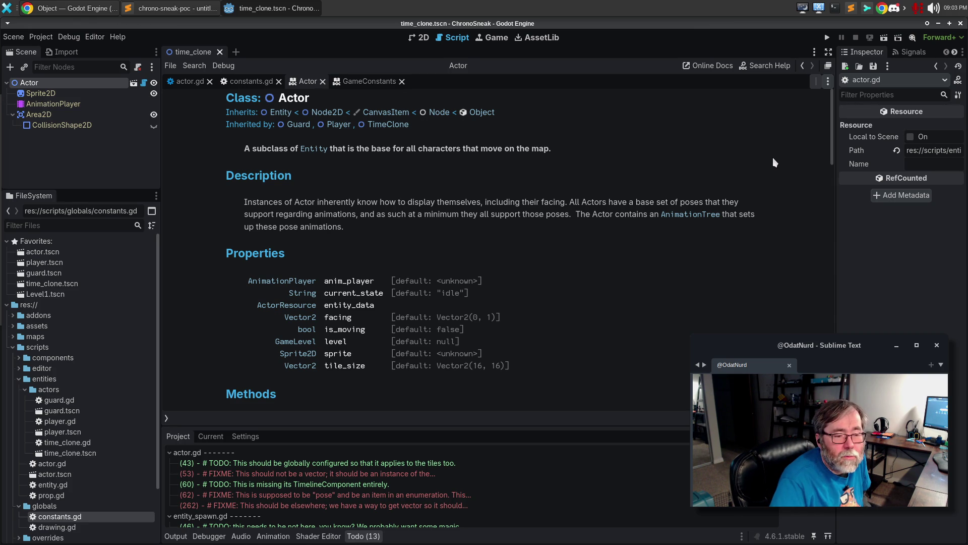
key(alt+Left)
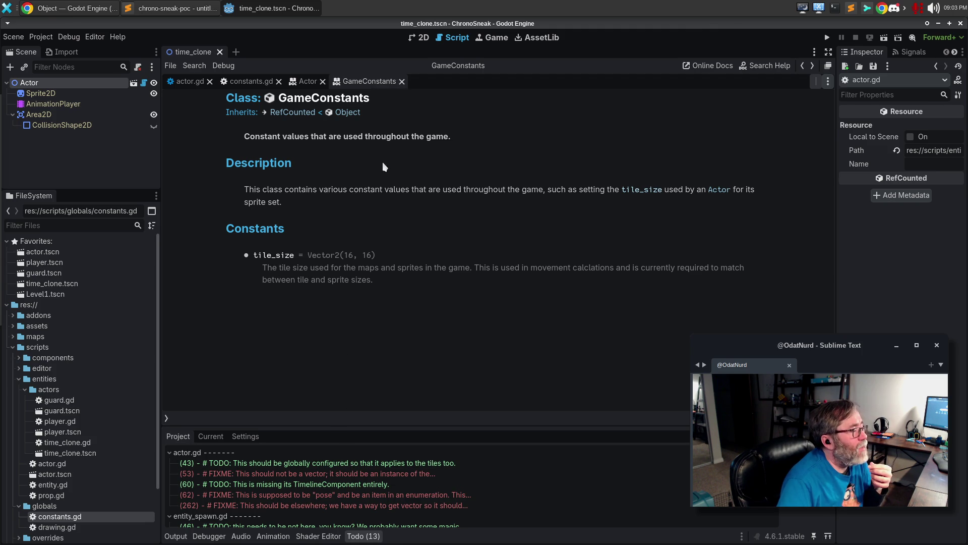
click(402, 82)
click(309, 464)
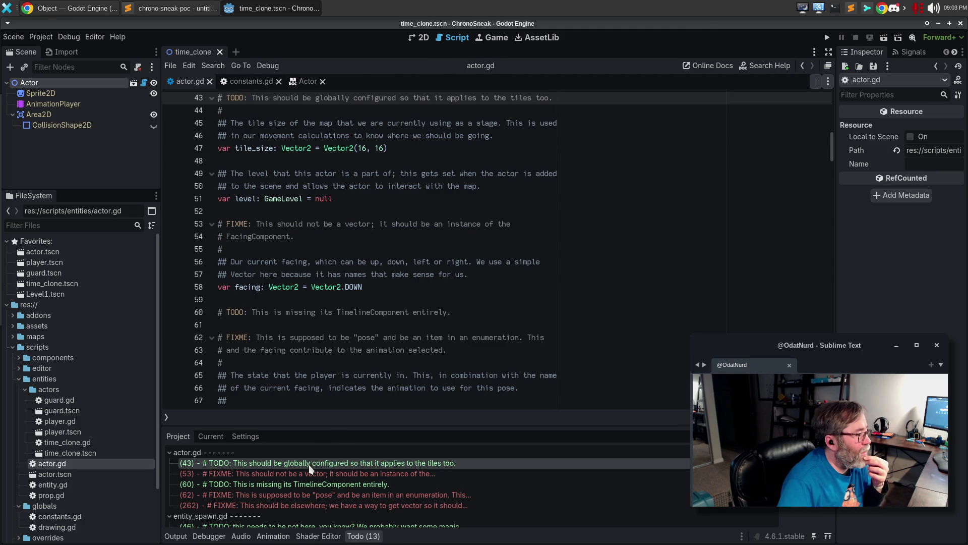
- Delete the old tile_size declaration and its comments from actor.gd
scroll(380, 198, up, 2)
drag(407, 222, 193, 170)
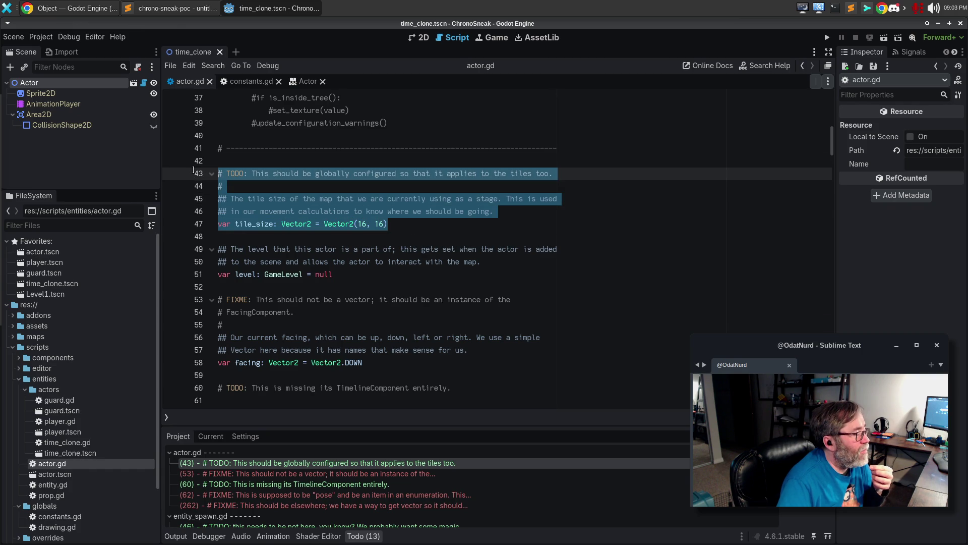
key(Delete)
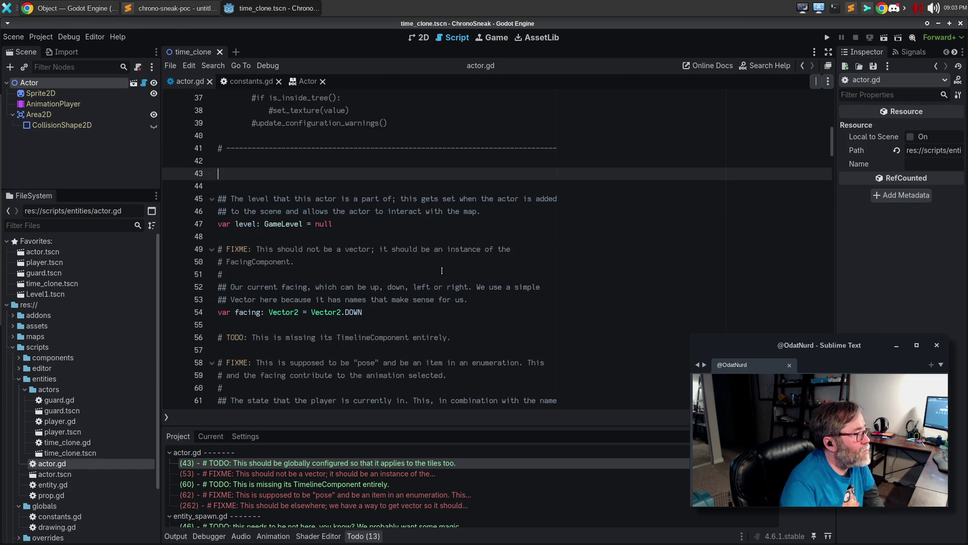
key(Delete)
key(BackSpace)
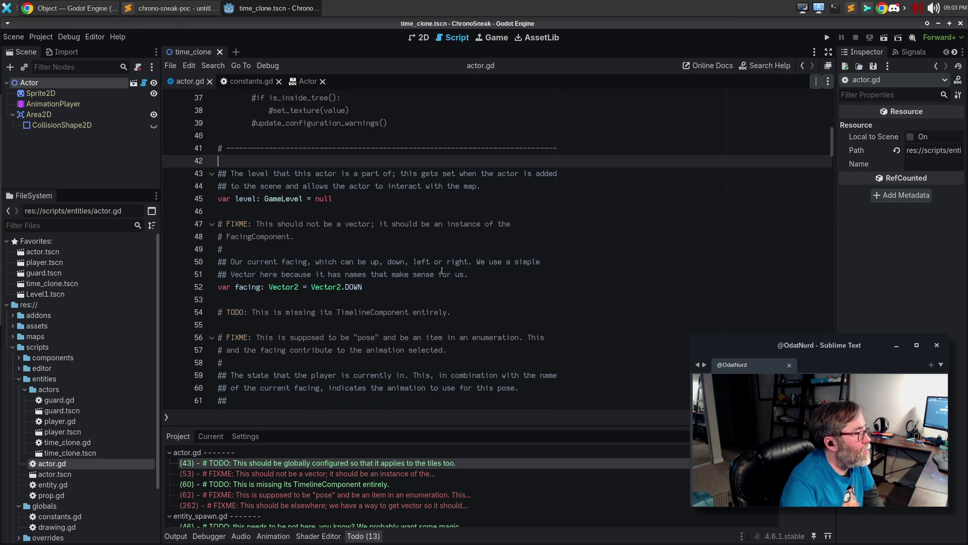
key(Return)
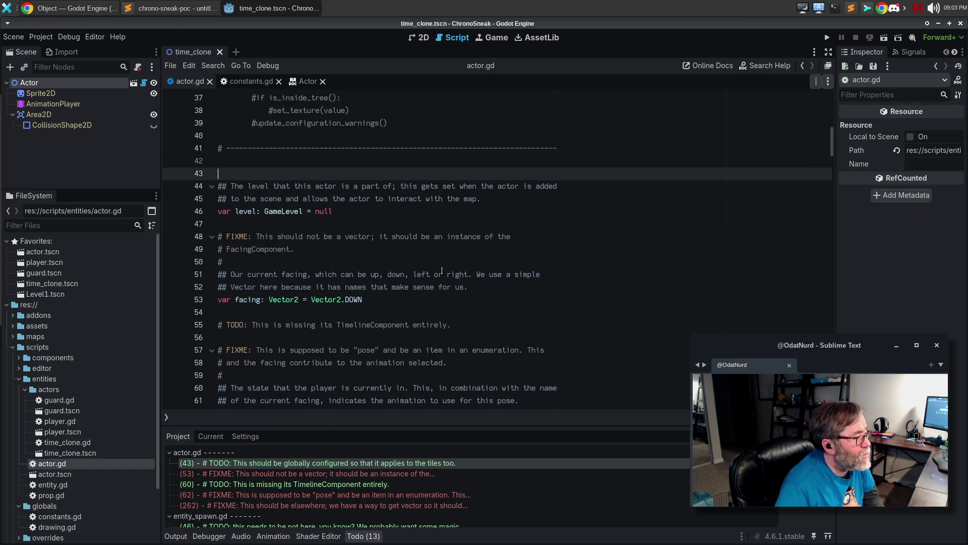
click(478, 297)
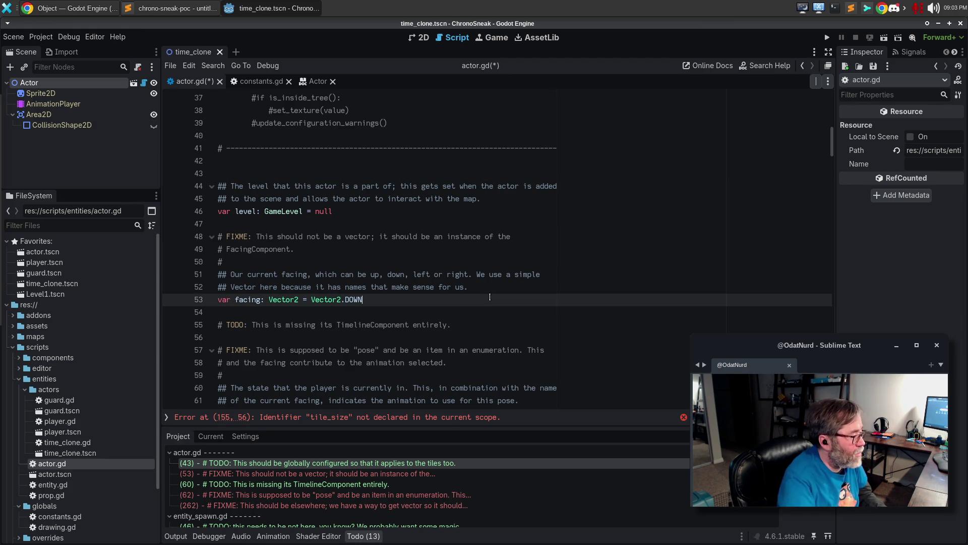
- Replace tile_size on line 155 with GameConstants.tile_size
click(445, 421)
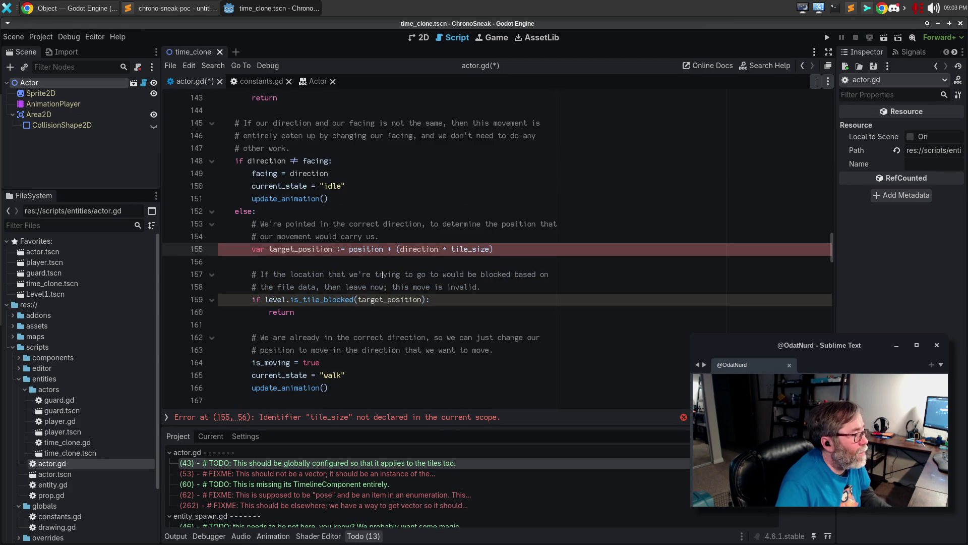
double_click(468, 251)
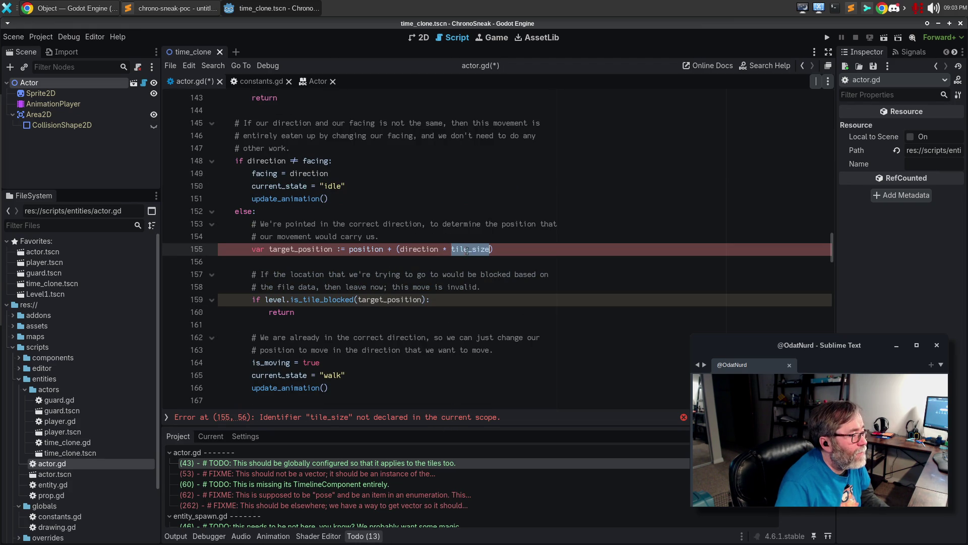
text(GameC)
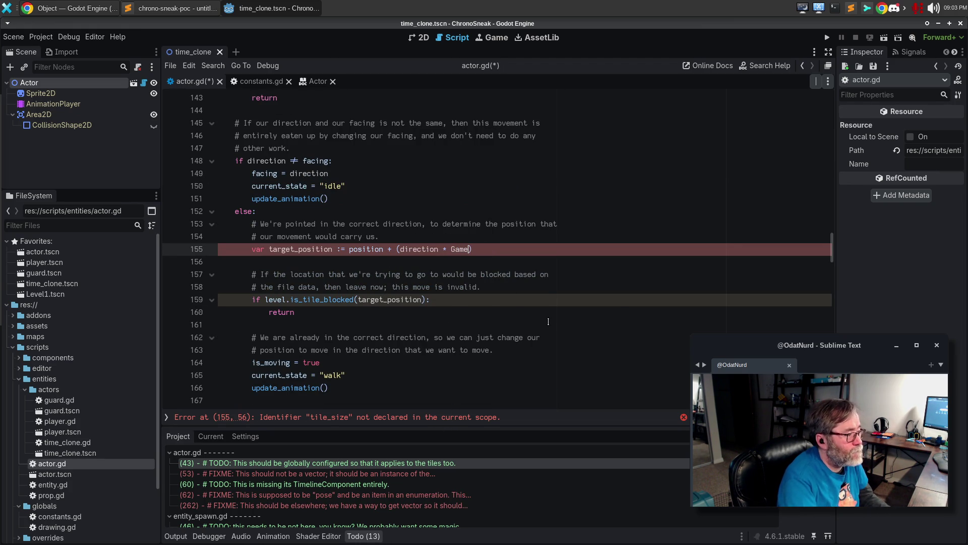
key(Return)
text(.tile_size)
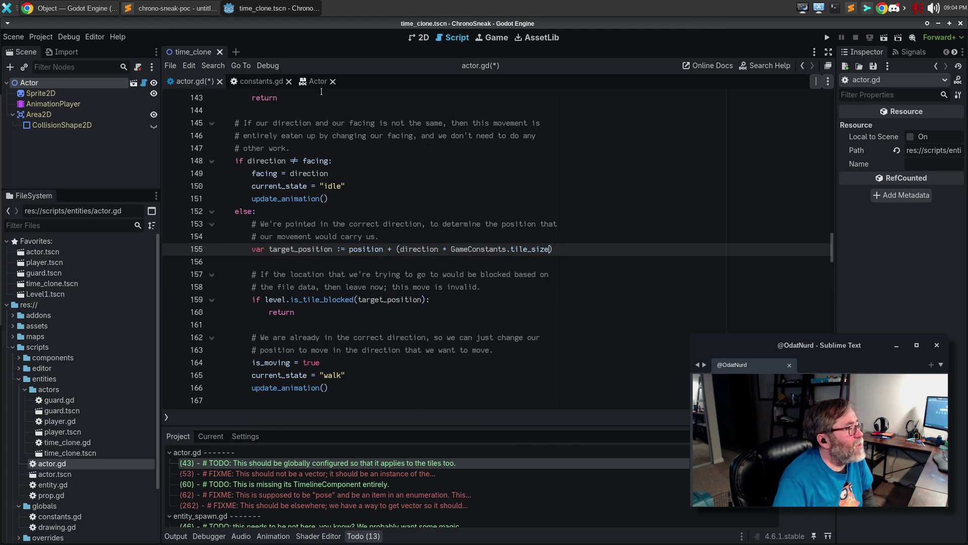
- Rename both tile_size mentions in constants.gd to TILE_SIZE and save
click(260, 81)
double_click(261, 262)
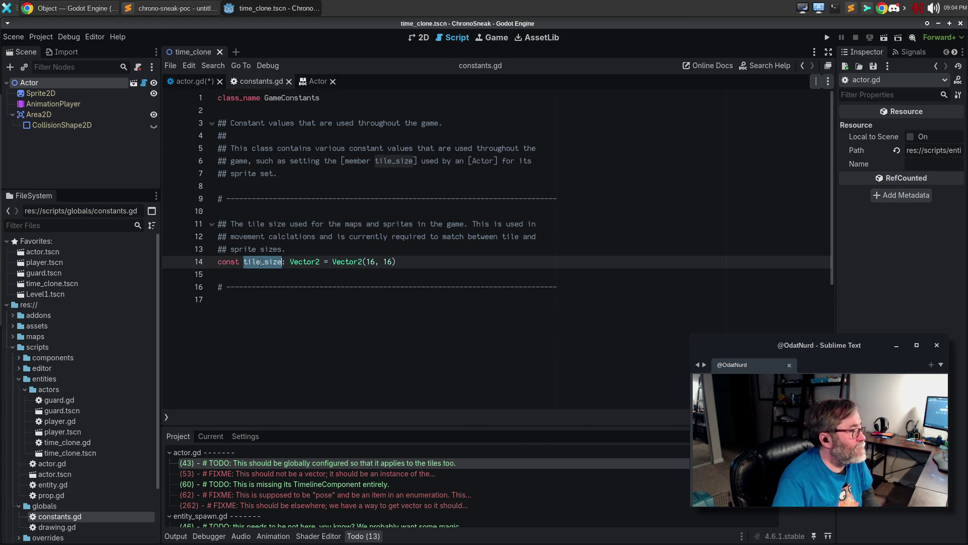
key(ctrl+d)
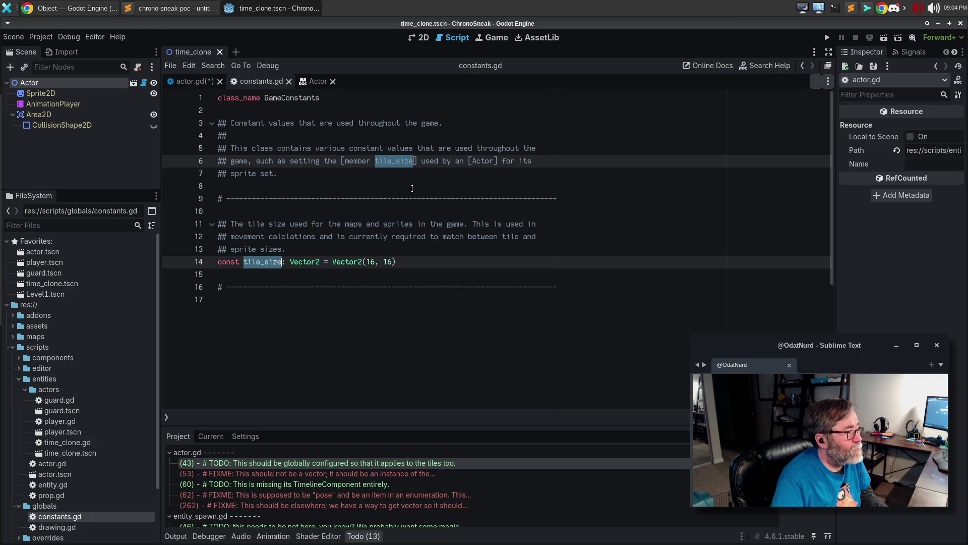
text(TILE_SIZE)
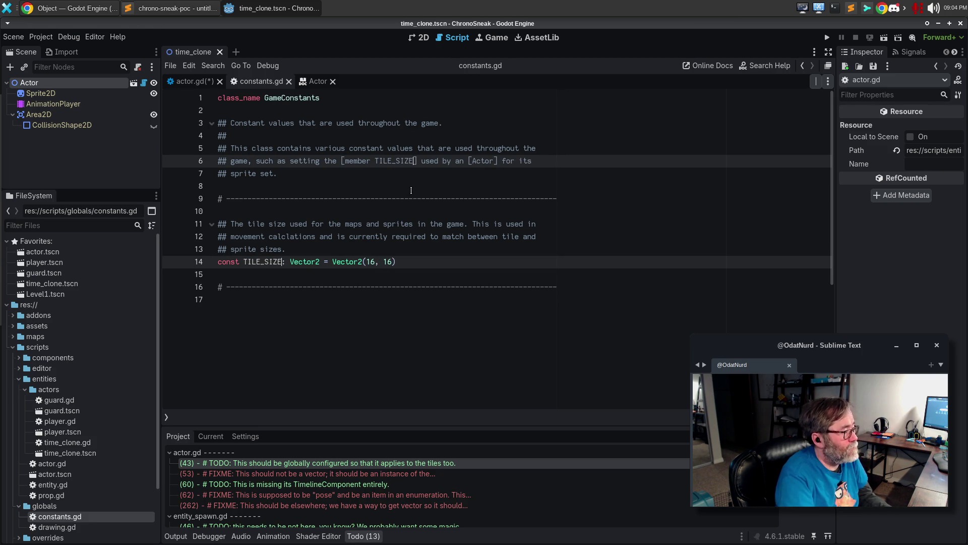
key(ctrl+s)
- Update line 155 of actor.gd to use GameConstants.TILE_SIZE
click(190, 81)
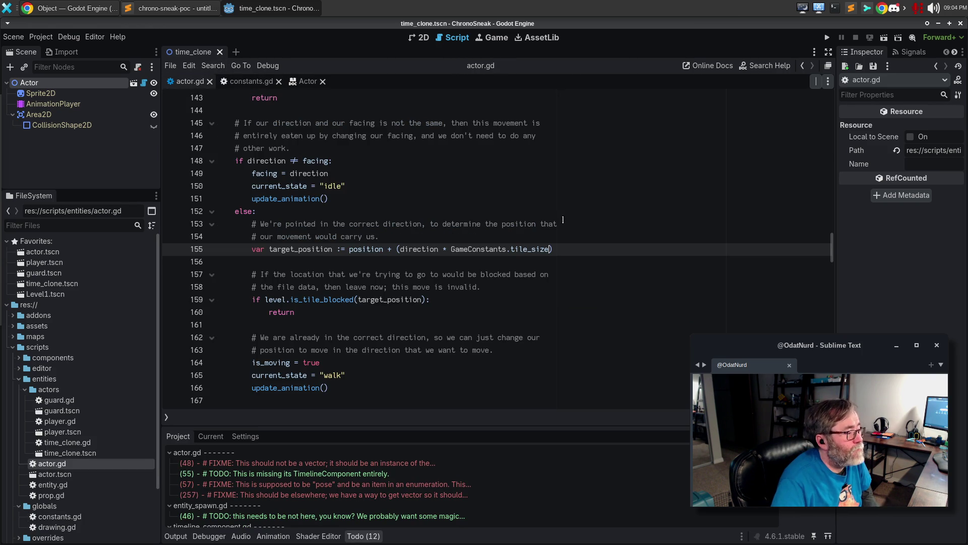
double_click(528, 252)
text(TIL)
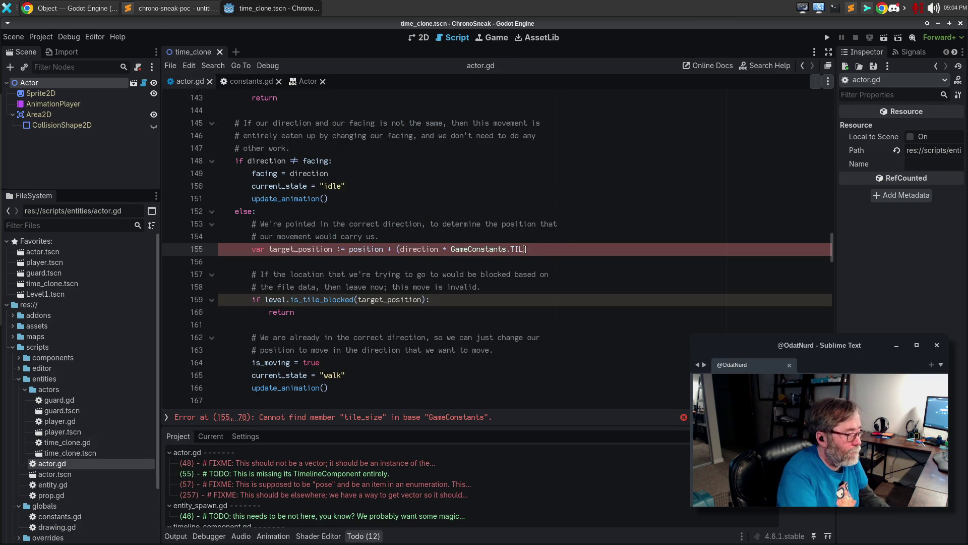
text(E_SIZE)
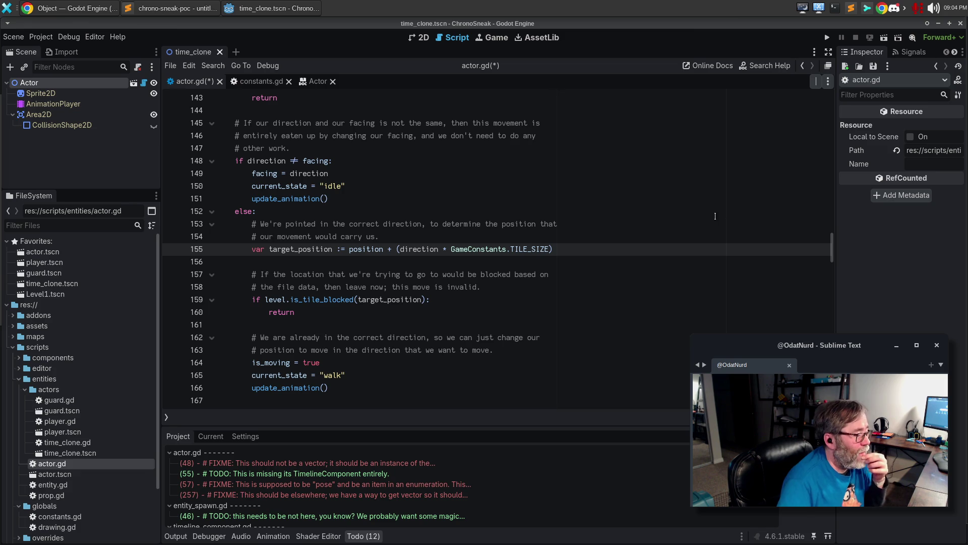
scroll(467, 326, down, 3)
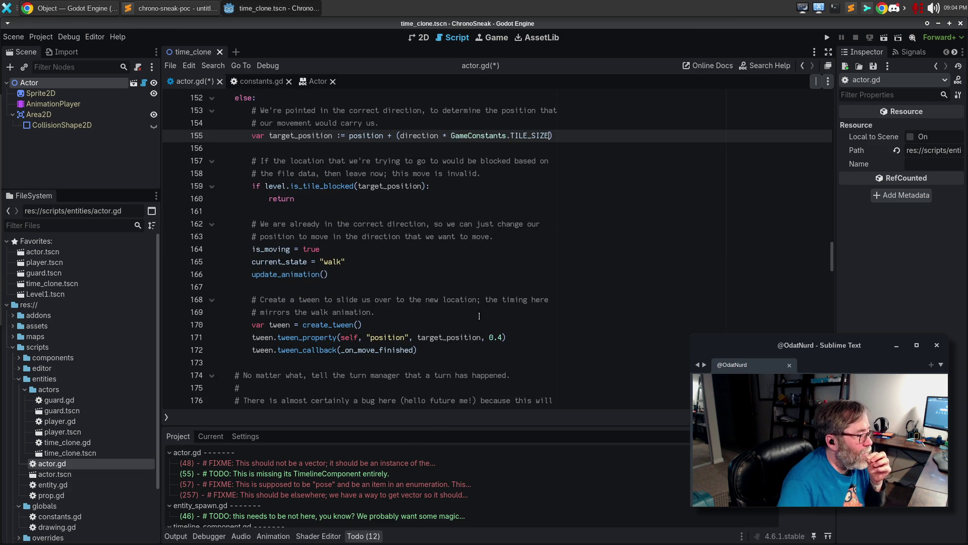
- Check the advance_turn documentation popup and jump to its line 183 warning
scroll(482, 315, down, 8)
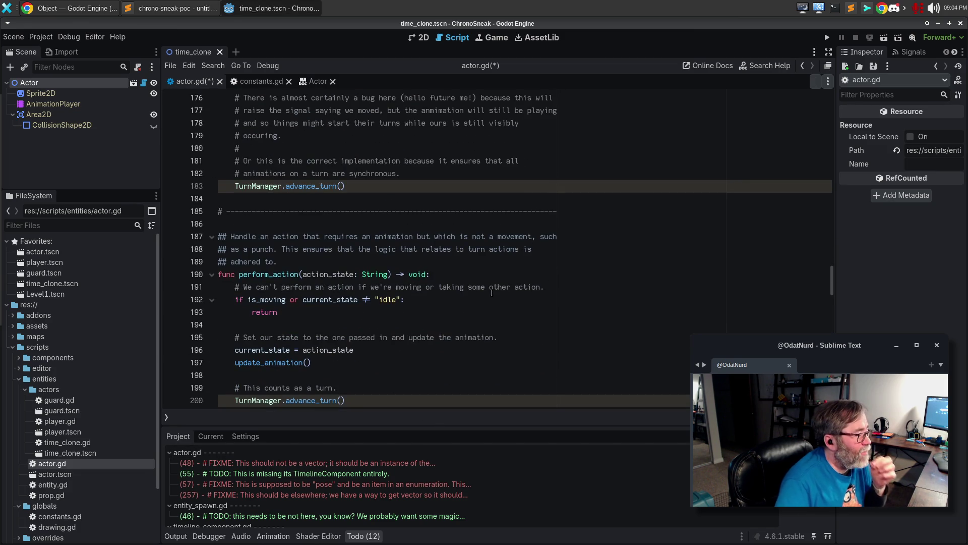
click(496, 314)
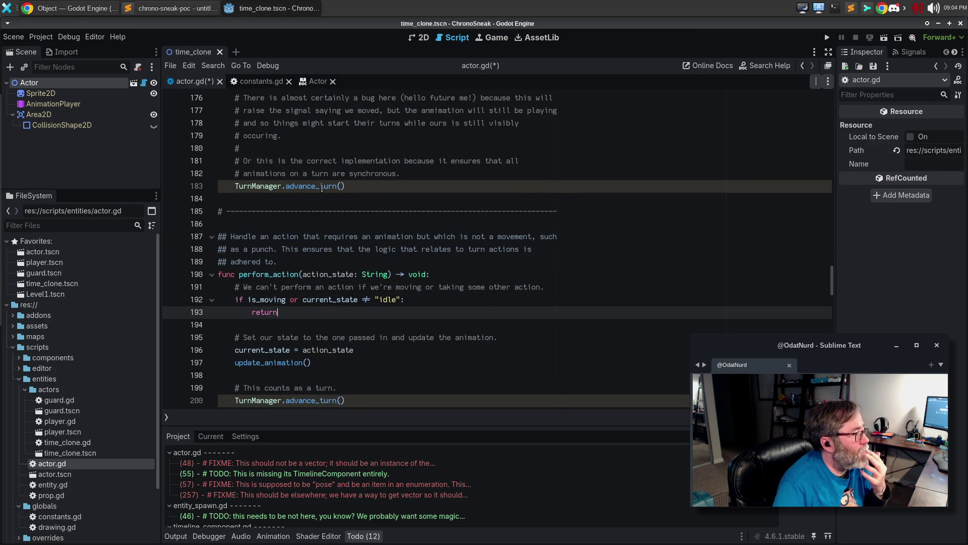
mouse_move(322, 188)
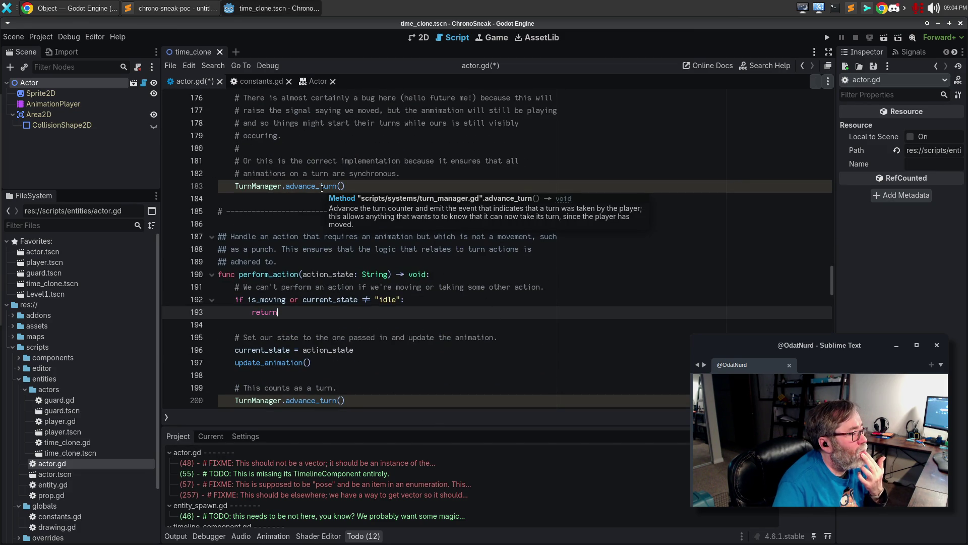
click(299, 198)
mouse_move(303, 185)
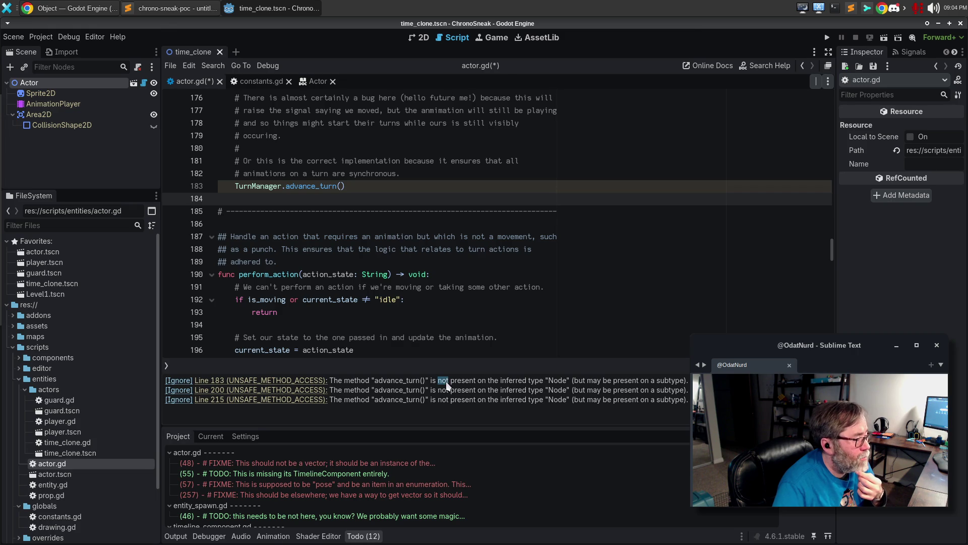
click(297, 381)
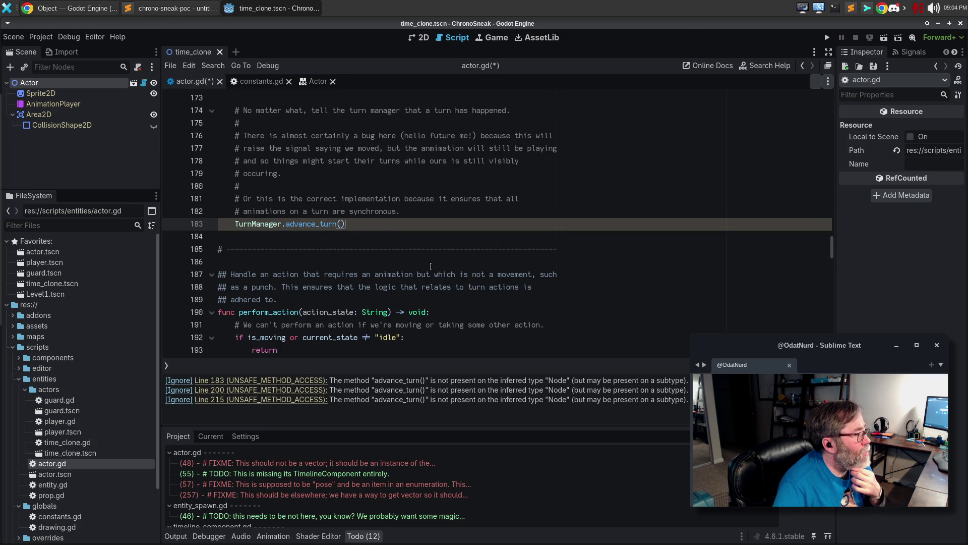
- Open turn_manager.gd from the systems folder in the FileSystem dock
click(330, 237)
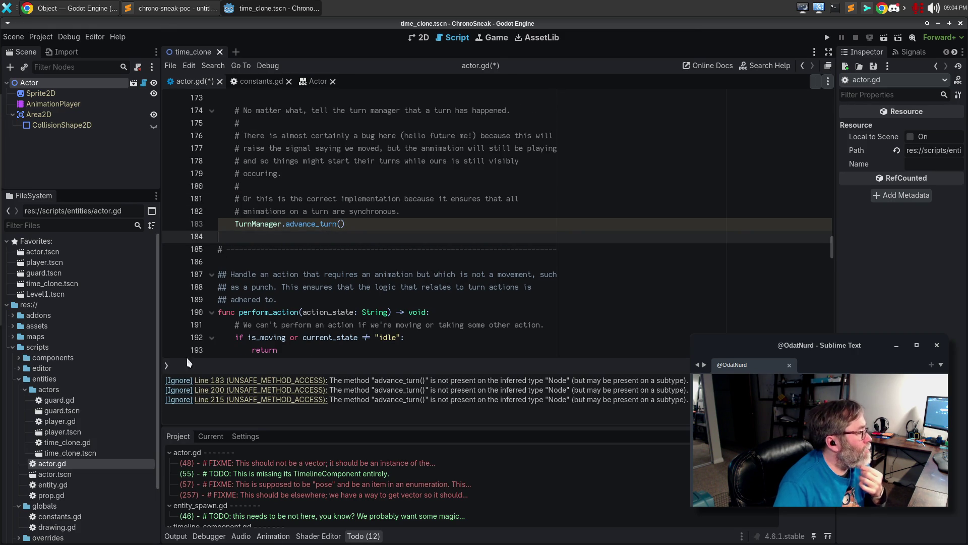
scroll(92, 492, down, 3)
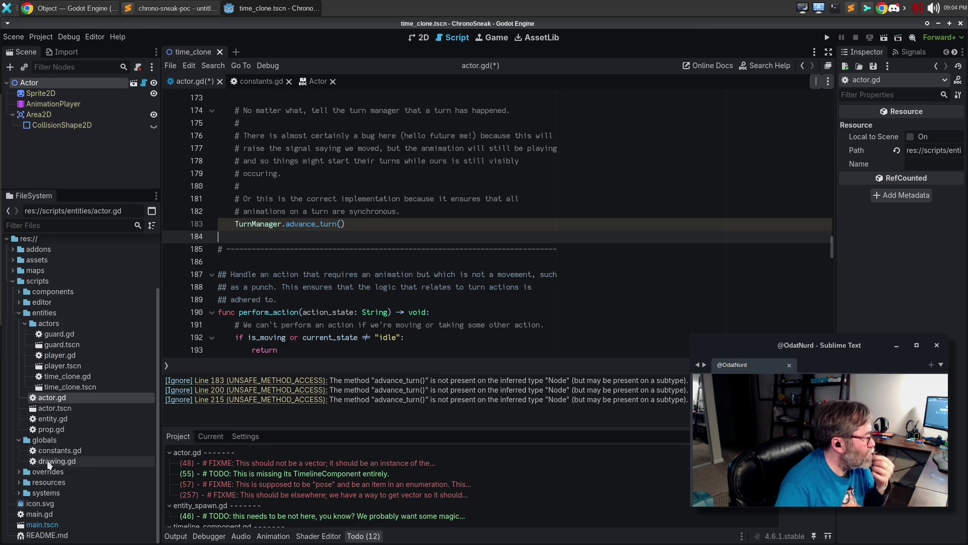
double_click(35, 493)
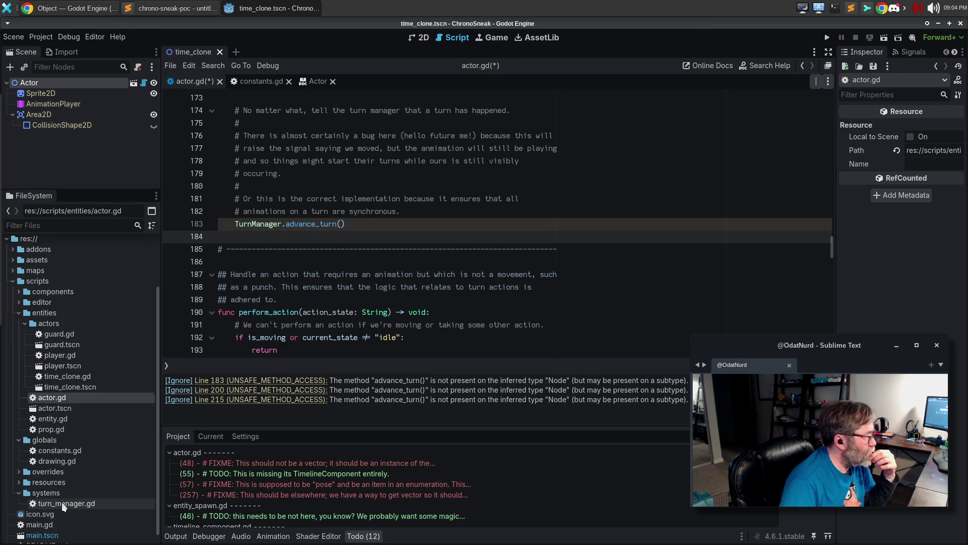
double_click(61, 501)
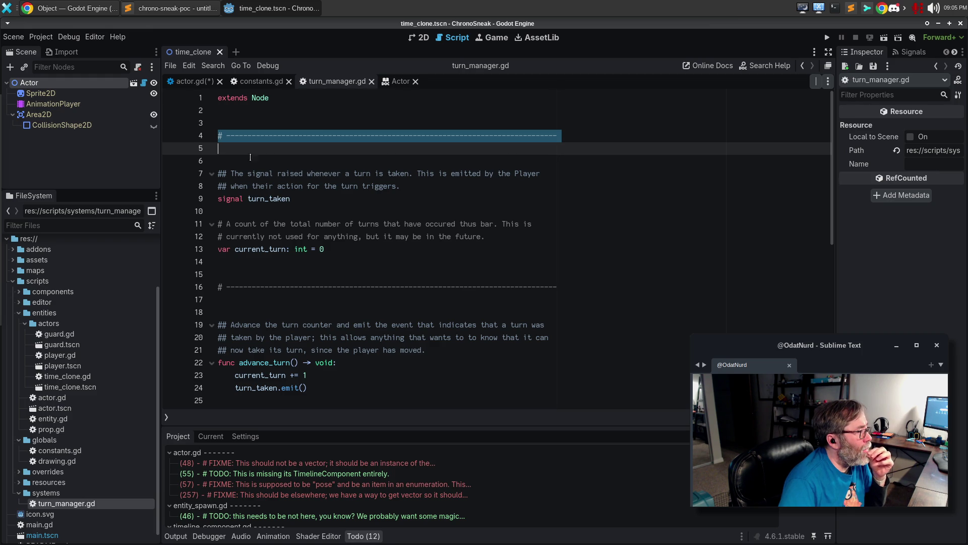
click(309, 104)
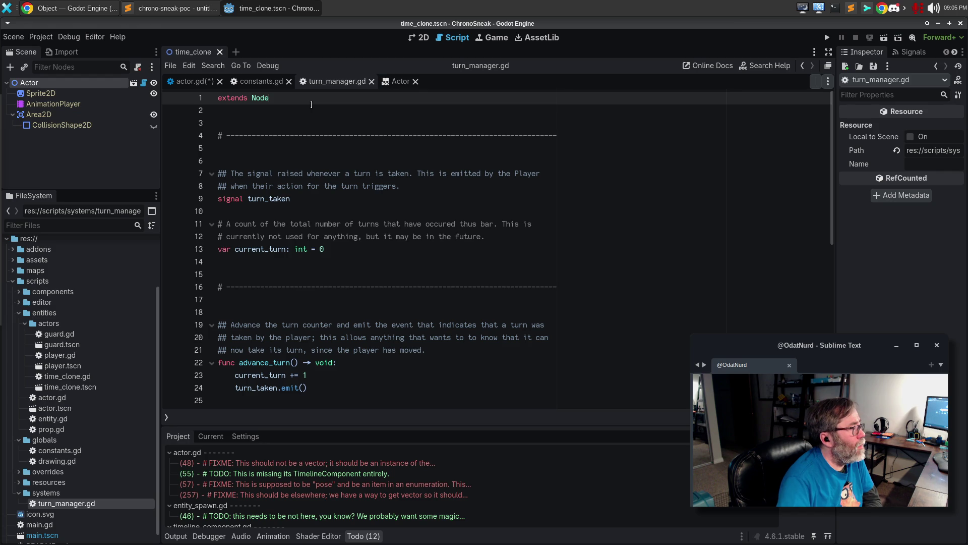
- Add a class_name TurnManager line to turn_manager.gd and save, then remove it and save again
key(ctrl+shift+Return)
text(class_name TurnManager)
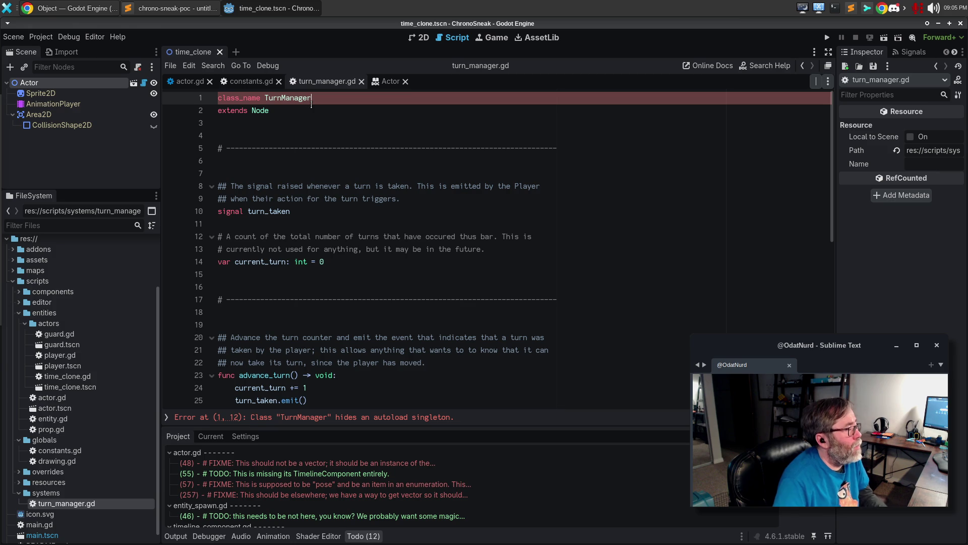
key(ctrl+s)
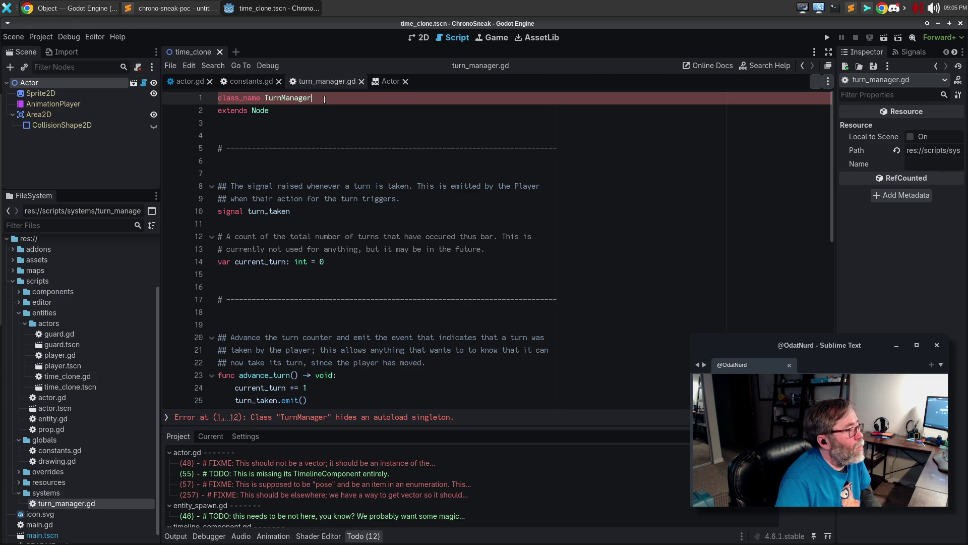
drag(324, 99, 211, 93)
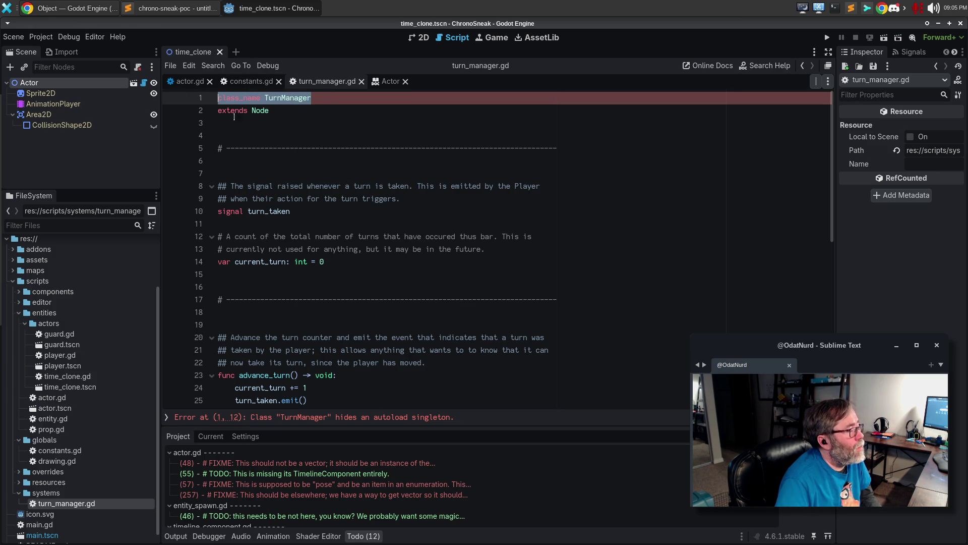
key(Delete)
key(Delete)
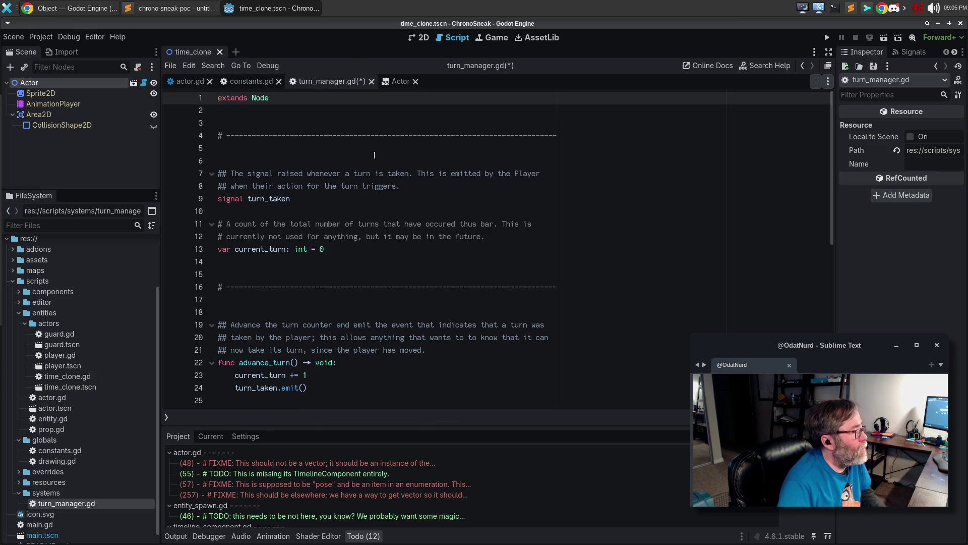
key(ctrl+s)
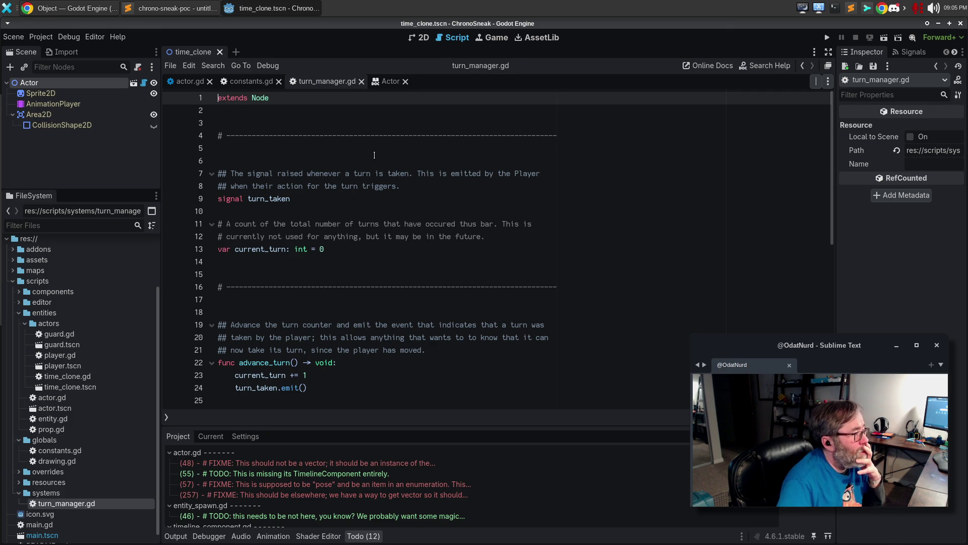
- Run the project twice from actor.gd, then open Project Settings
click(192, 83)
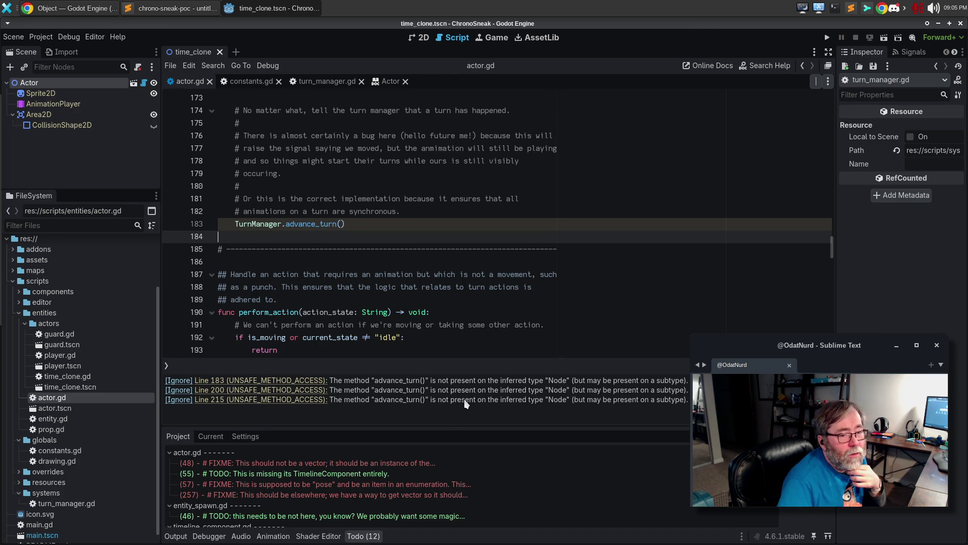
click(379, 183)
key(F6)
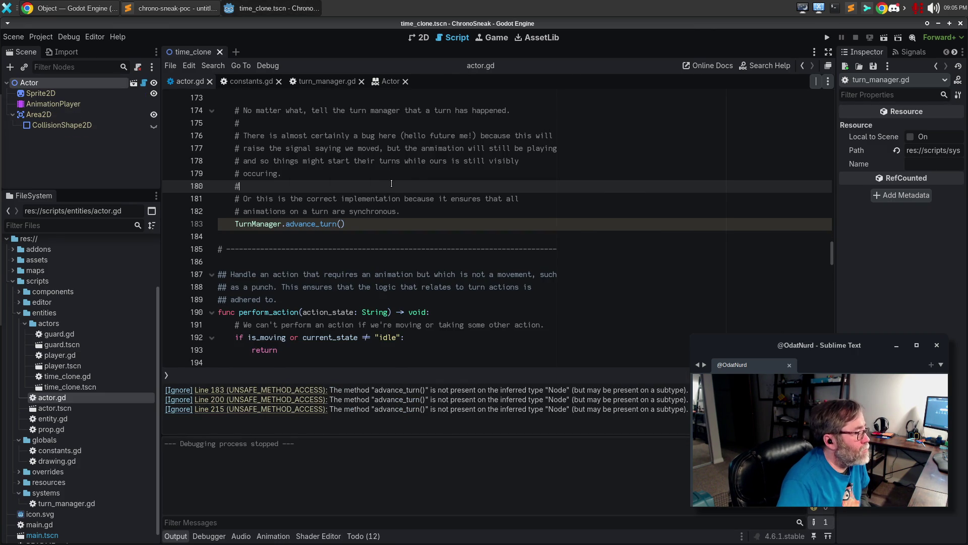
key(F6)
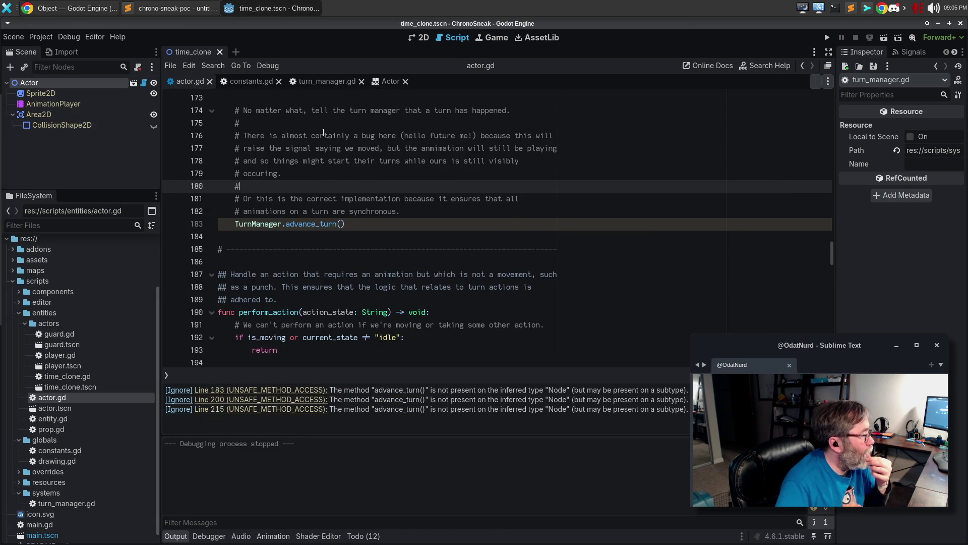
click(40, 37)
click(40, 37)
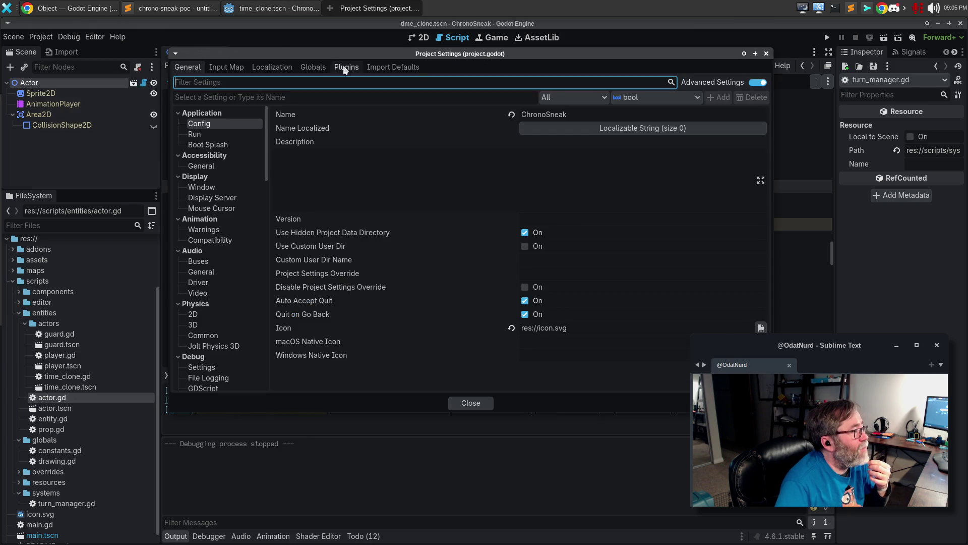
click(412, 71)
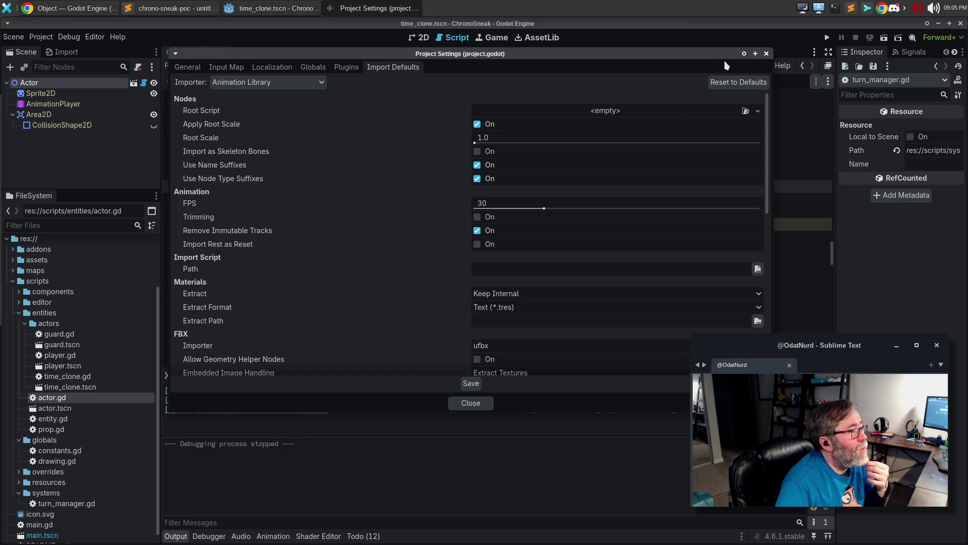
click(311, 70)
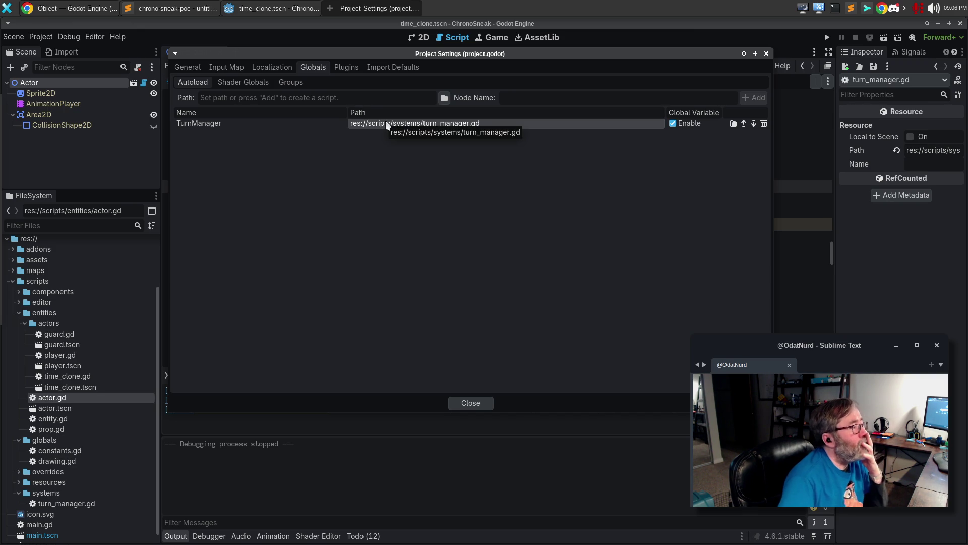
click(240, 85)
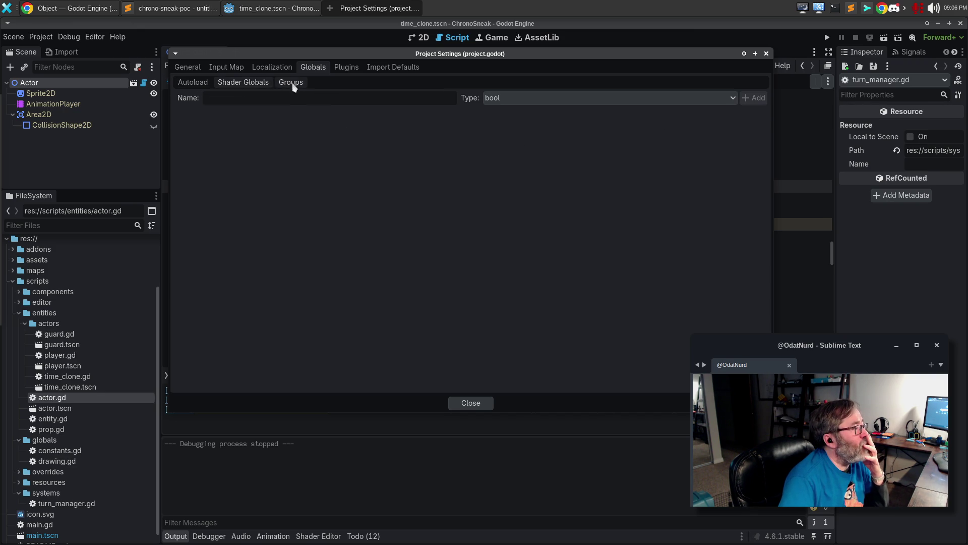
click(292, 84)
click(240, 83)
click(195, 84)
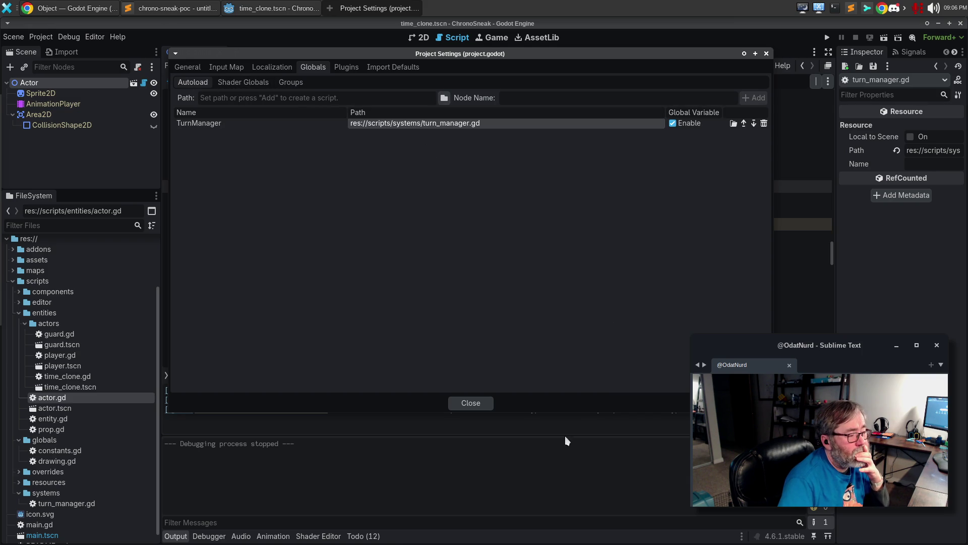
click(471, 403)
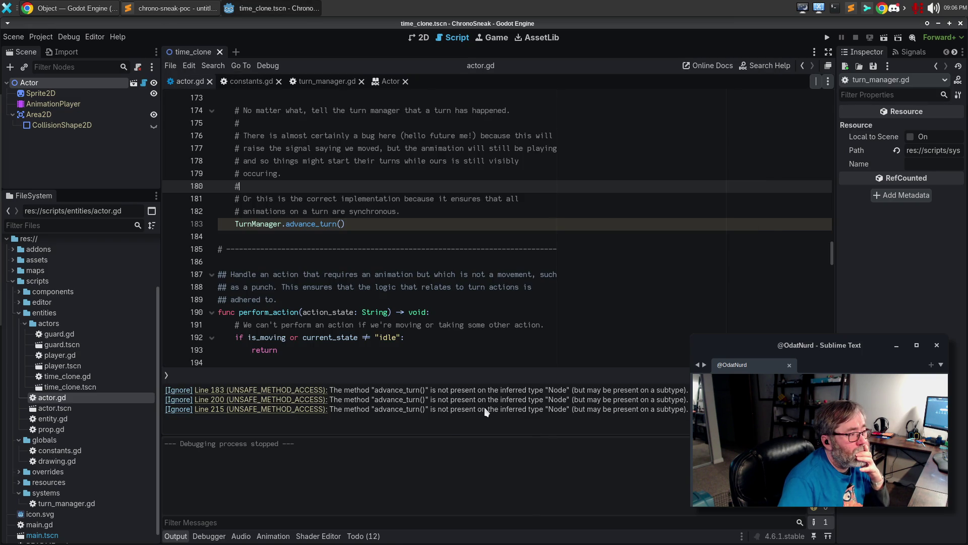
- Scroll back through actor.gd's TILE_SIZE edits, run the game, then bring up Sublime Merge
click(510, 262)
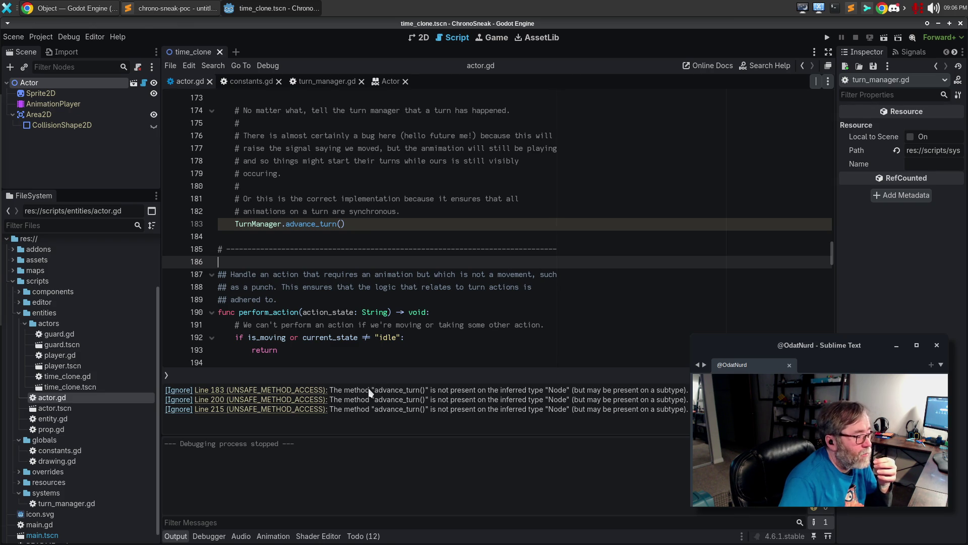
click(419, 313)
scroll(419, 312, up, 6)
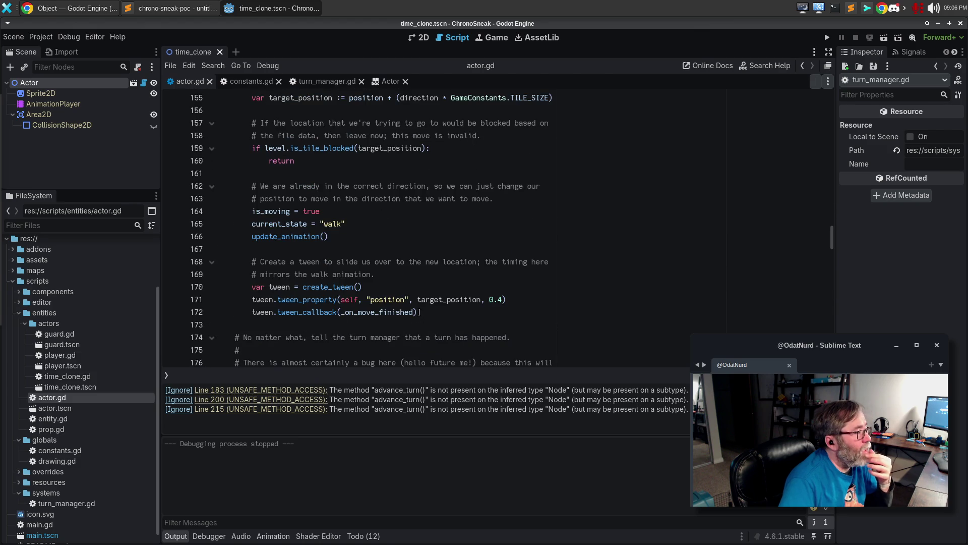
scroll(419, 312, up, 13)
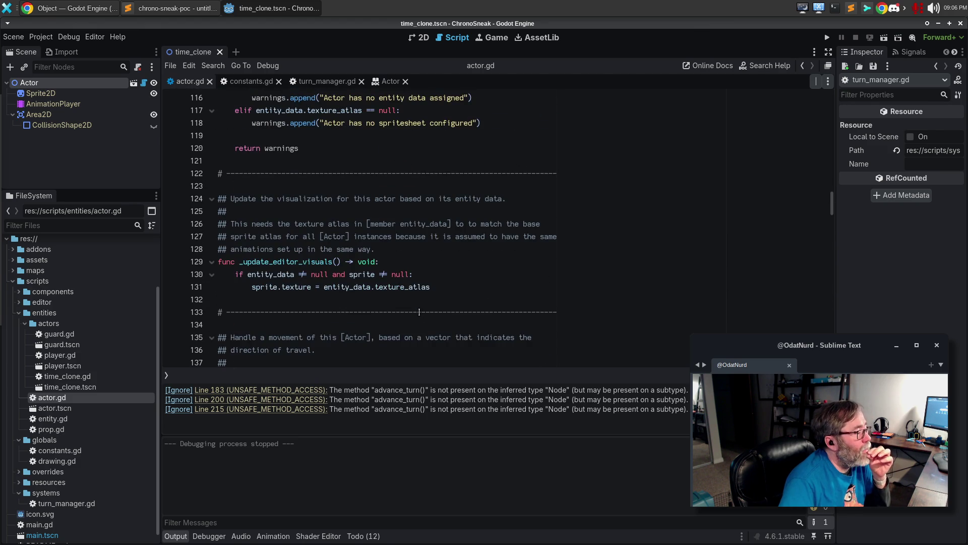
scroll(419, 312, up, 20)
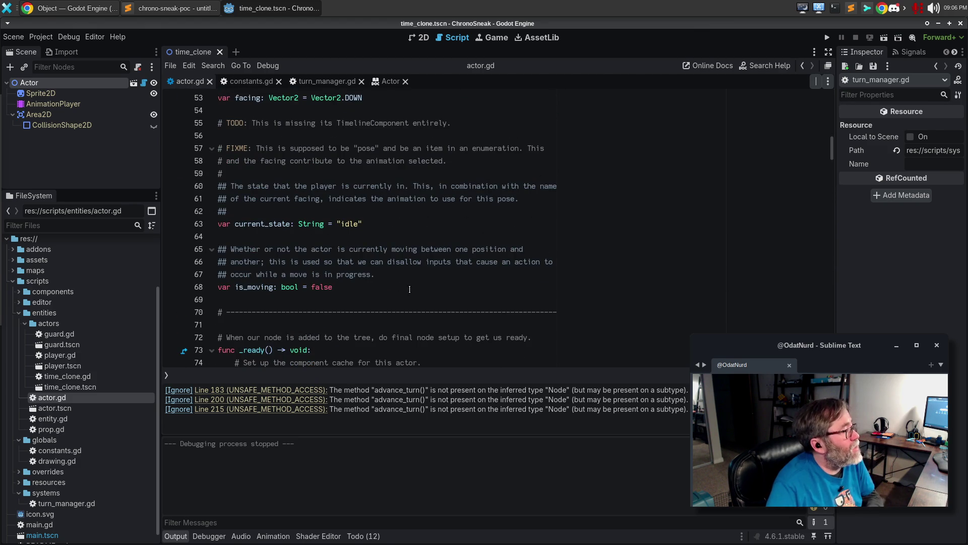
key(F5)
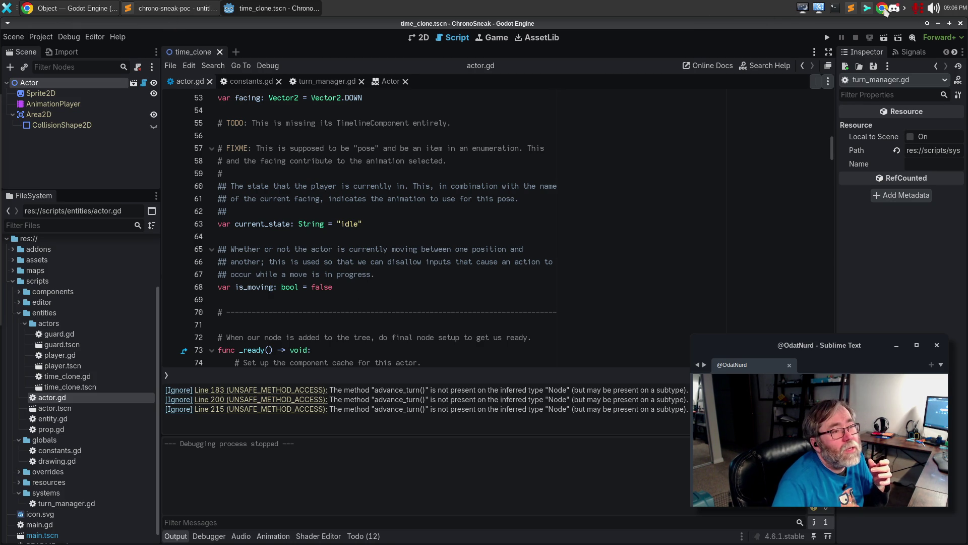
click(867, 8)
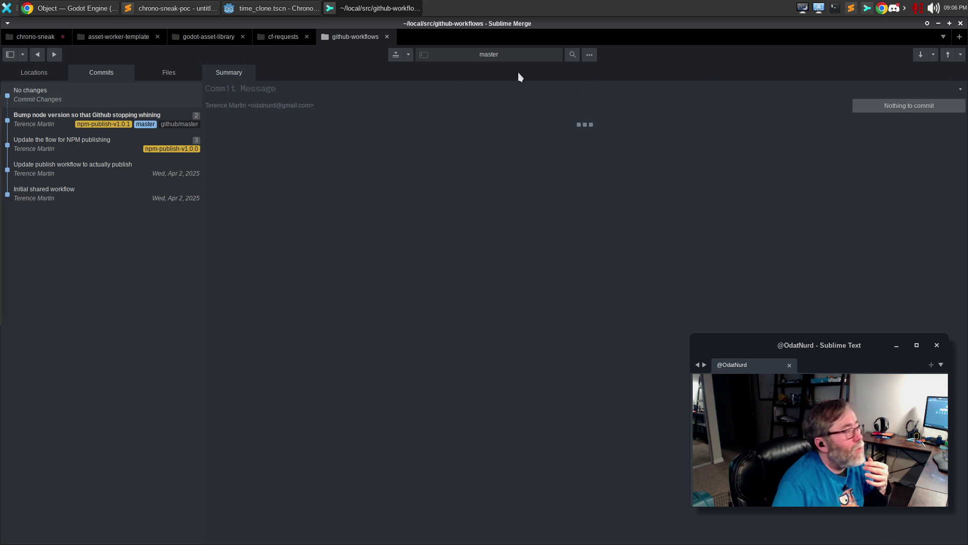
- Switch to the chrono-sneak repository, check the build number in About, then open a terminal
click(13, 39)
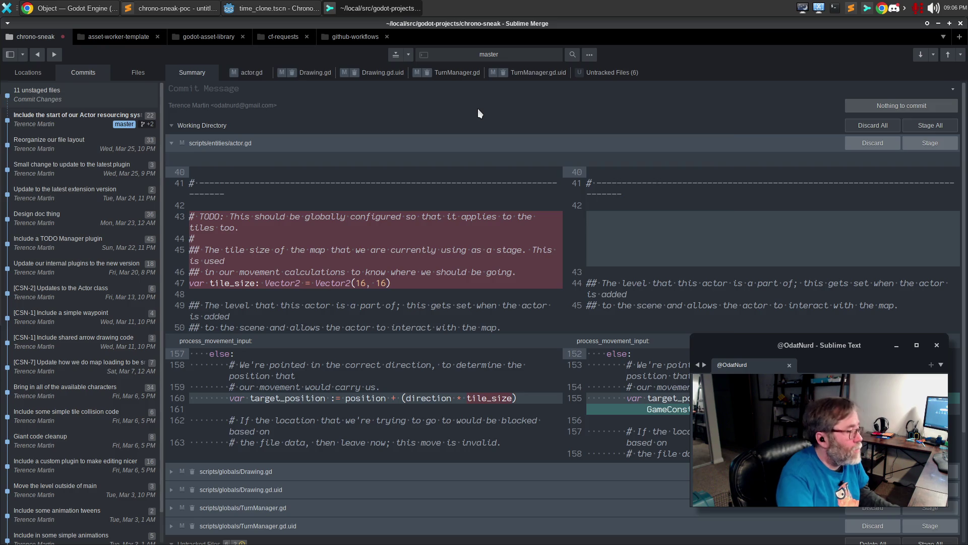
key(ctrl+p)
text(about)
key(Return)
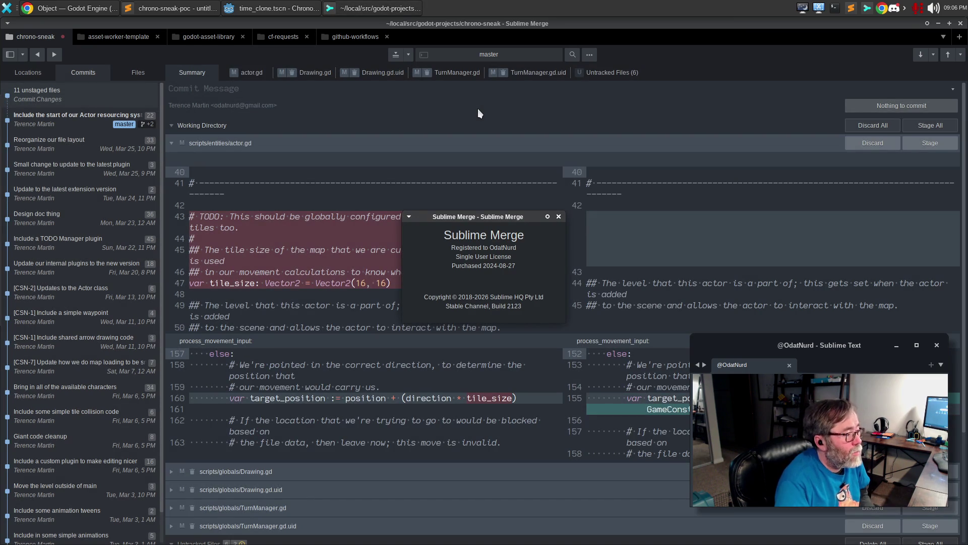
click(559, 216)
click(834, 7)
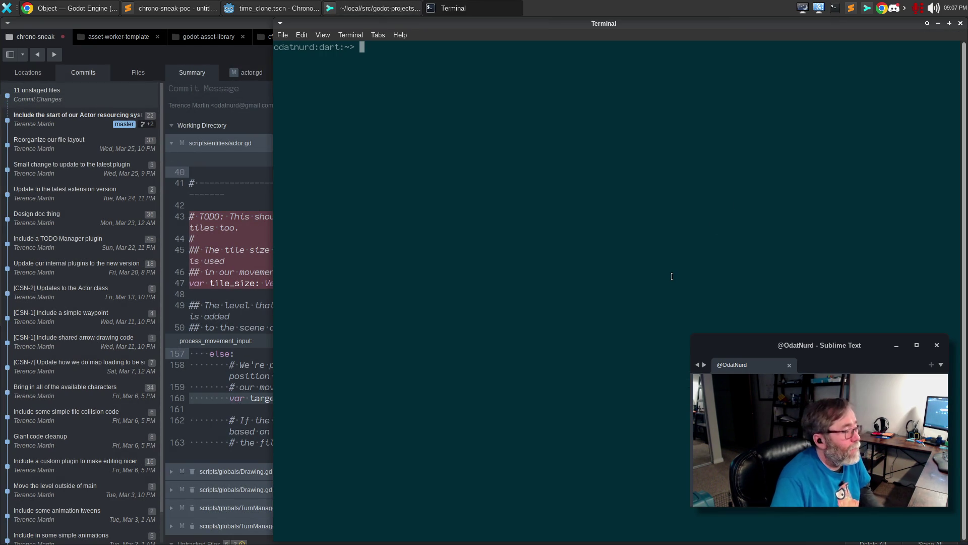
- Run st-tool cache -p merge -b 2024 -r 2026-04-01 in the terminal
text(st-t)
key(Tab)
text(cache -p)
text( sublim)
key(BackSpace)
key(BackSpace)
key(BackSpace)
text(merge -b 2)
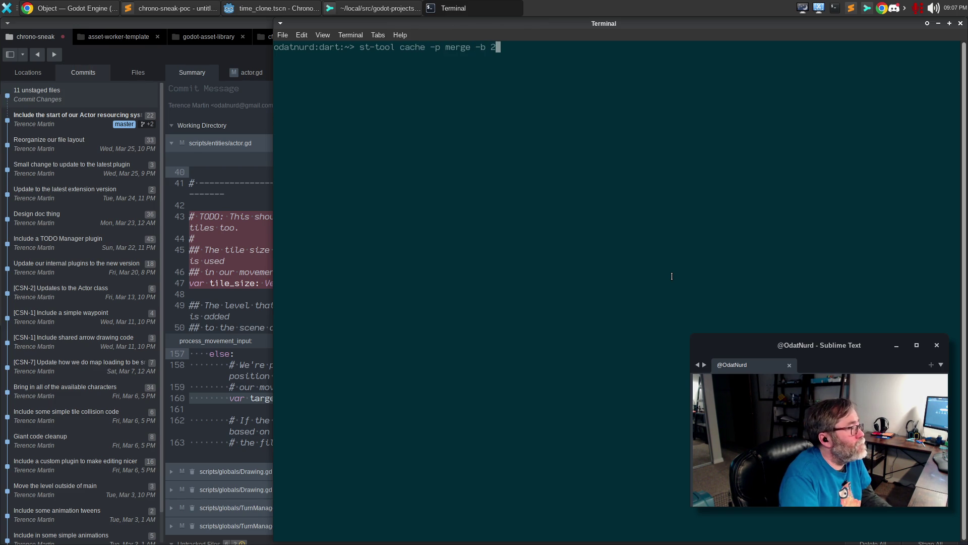
text(024)
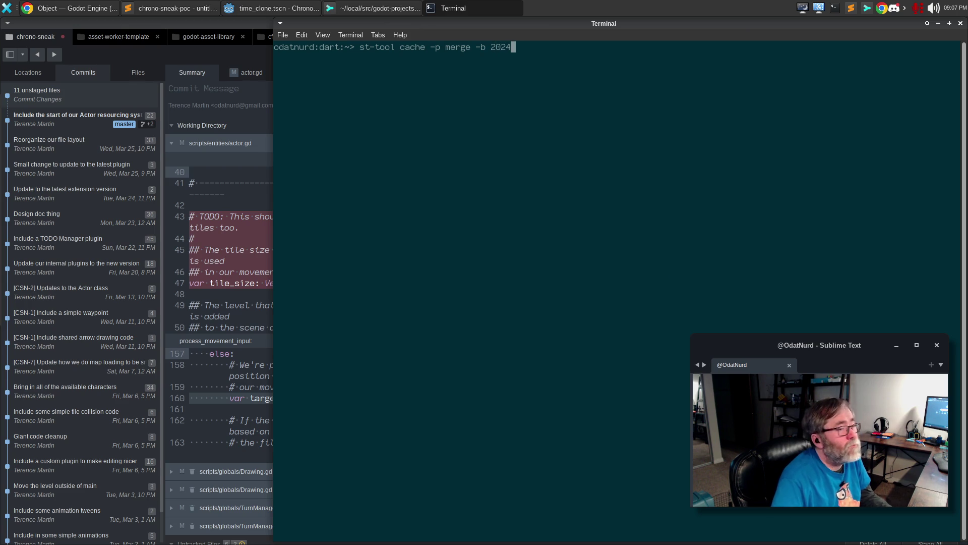
text( -)
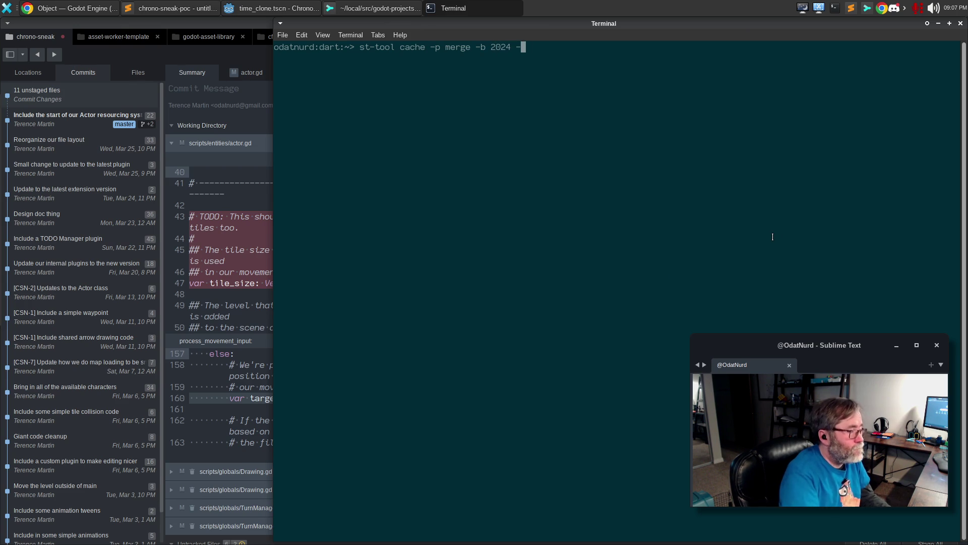
text(r 2026-04-01)
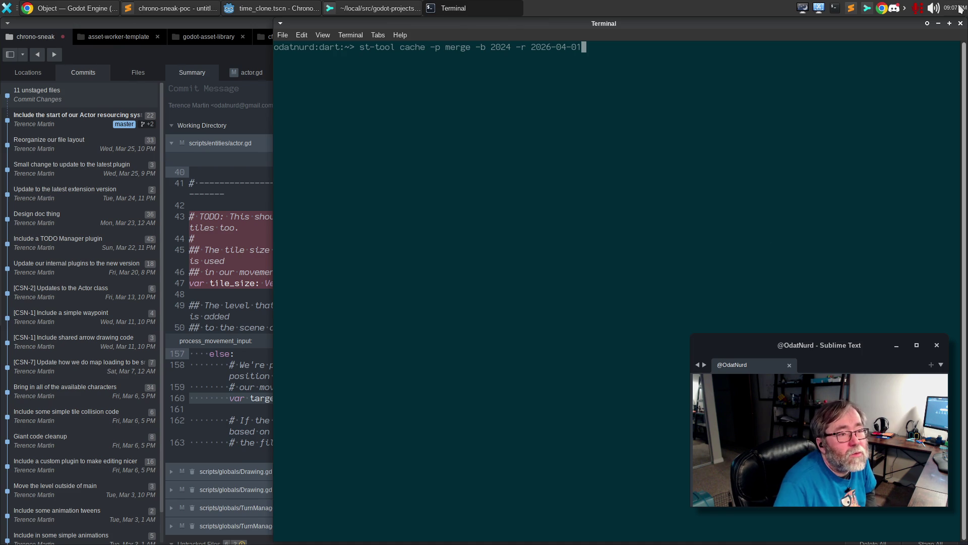
click(895, 10)
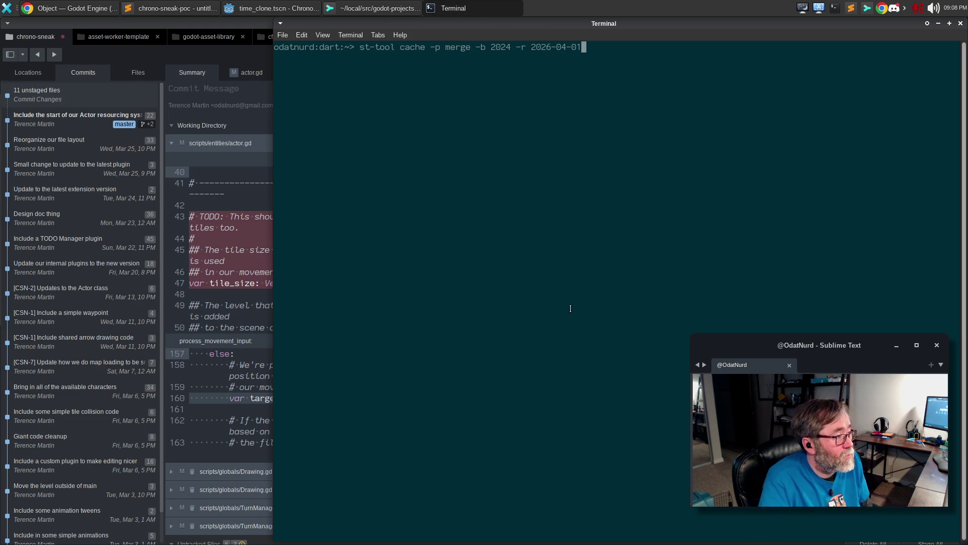
key(Return)
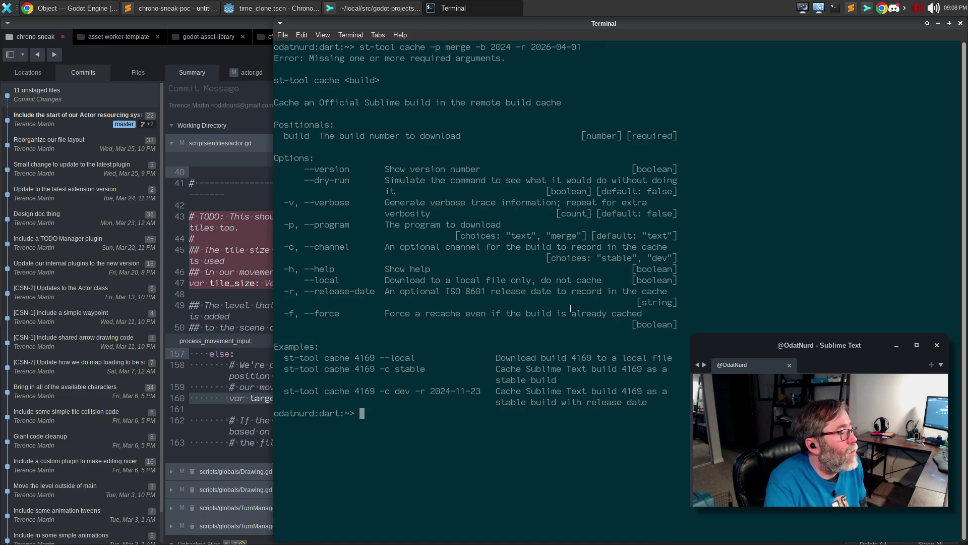
- Re-run the cache command with the dev channel appended (-c dev)
key(Up)
key(Left)
key(Left)
key(Left)
key(End)
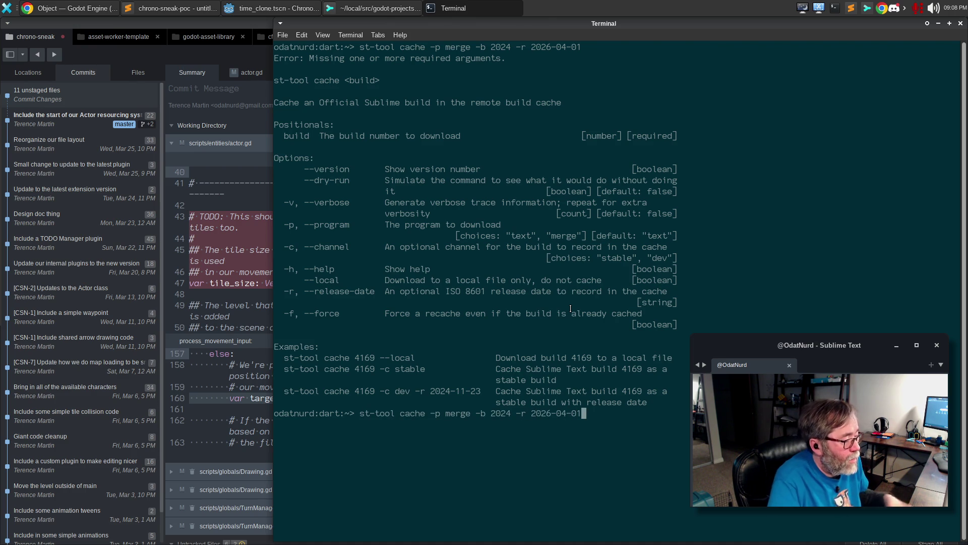
text(c-c dev)
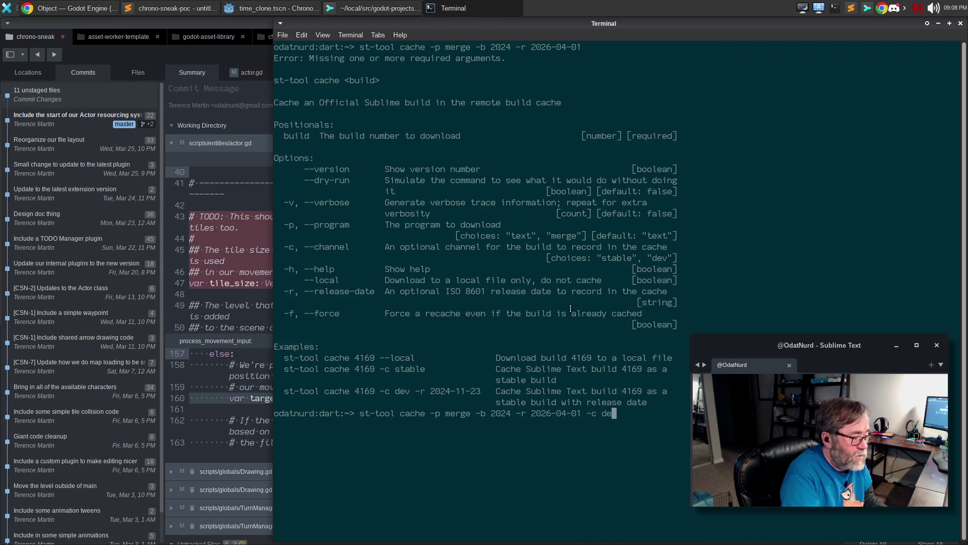
key(Return)
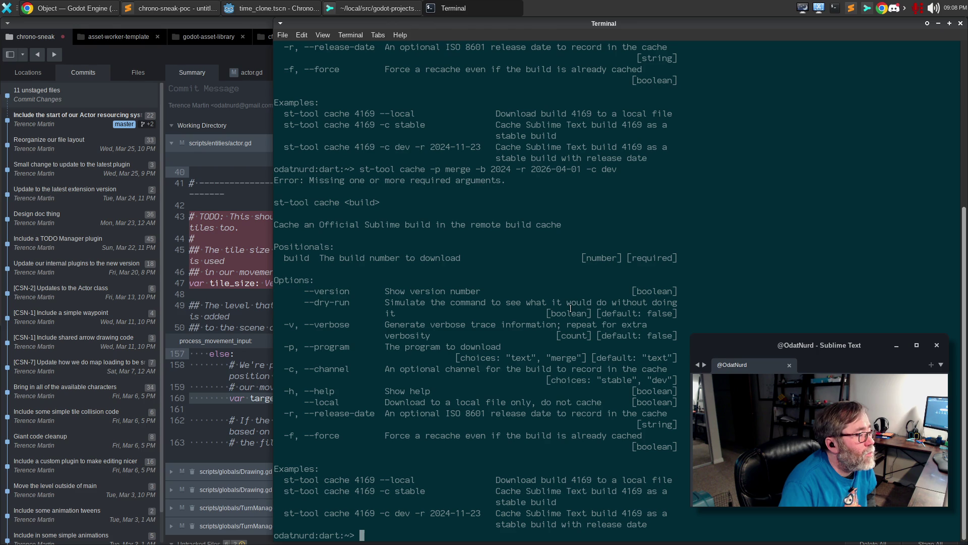
- Remove the -b 2024 flag, move build number 2024 to the end, and re-run
key(Up)
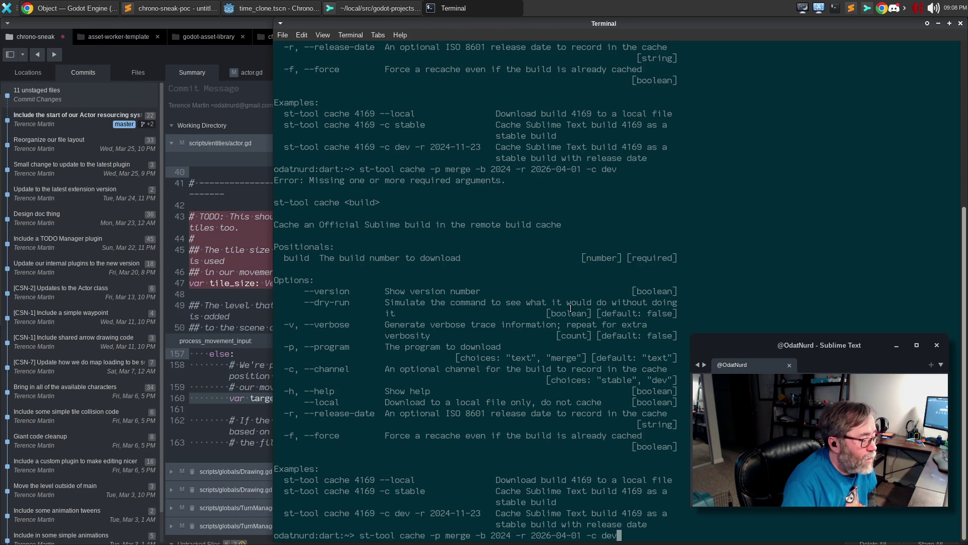
text(2024)
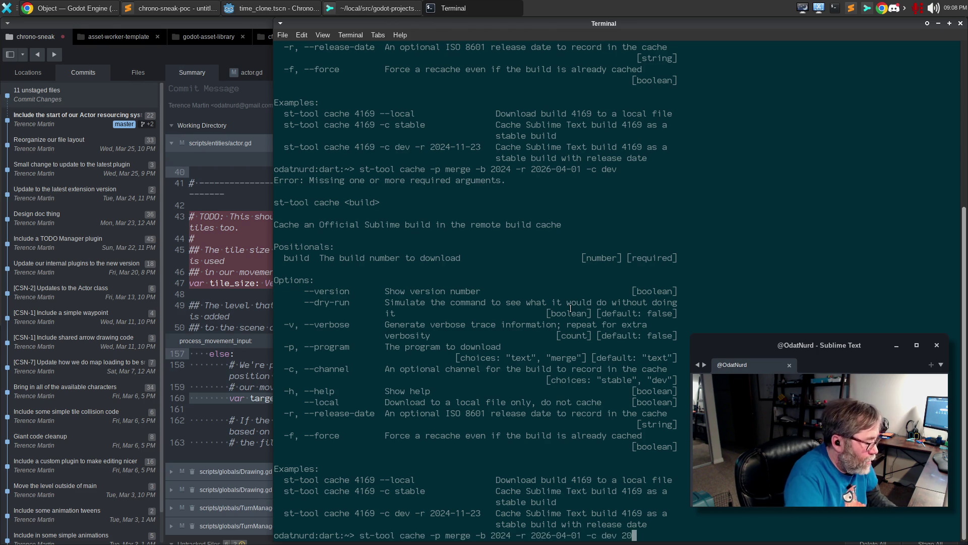
key(Left)
key(Left)
key(Left)
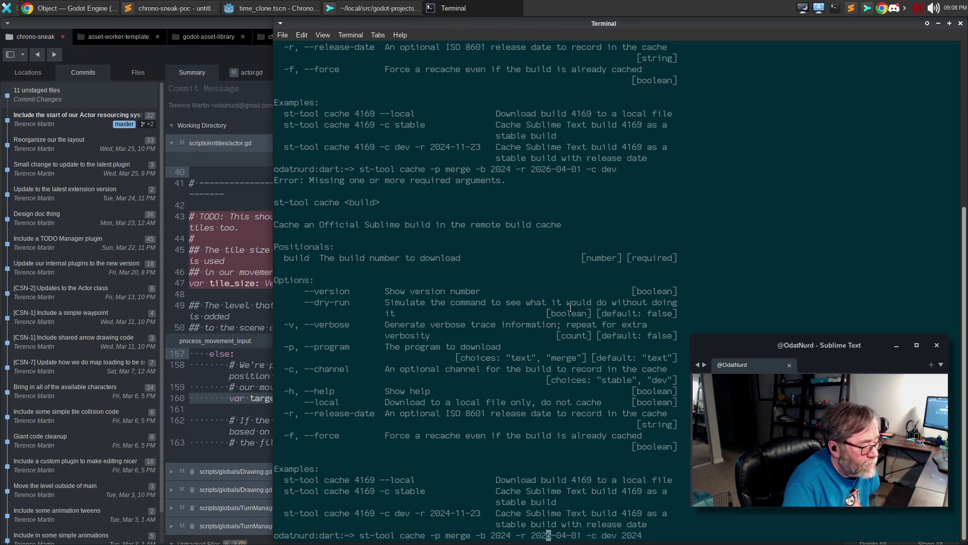
key(BackSpace)
key(BackSpace)
key(BackSpace)
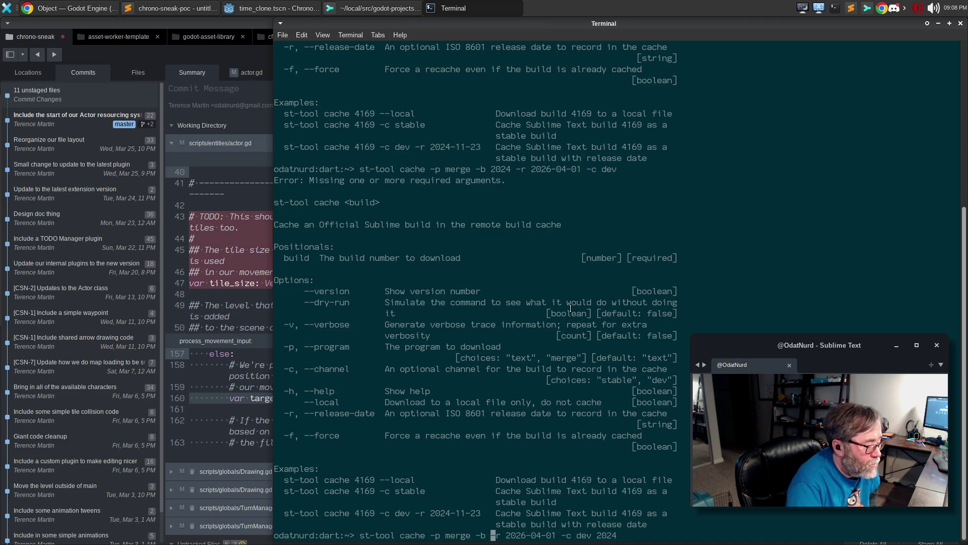
key(Return)
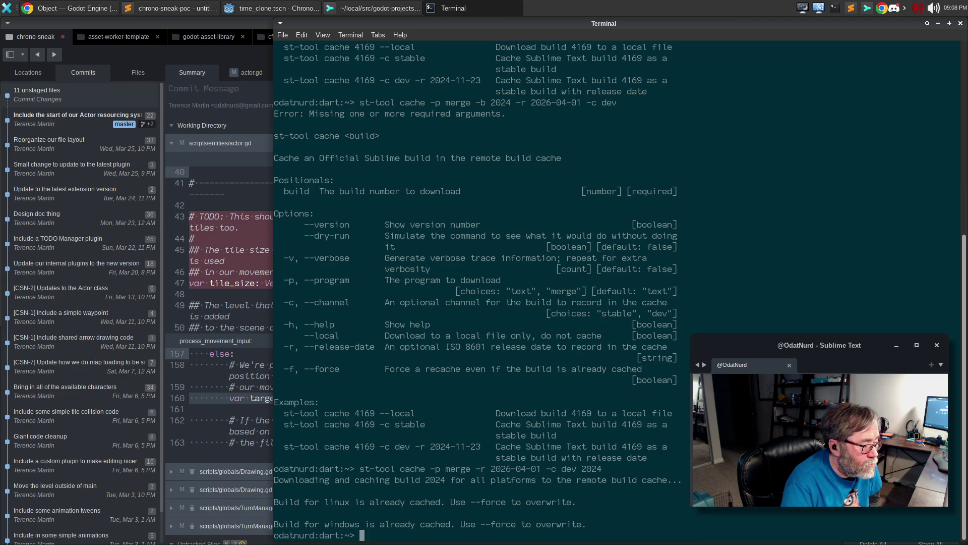
- Change the build number from 2024 to 2124 and run the cache command
key(Up)
key(Left)
key(Left)
key(BackSpace)
text(1)
key(Return)
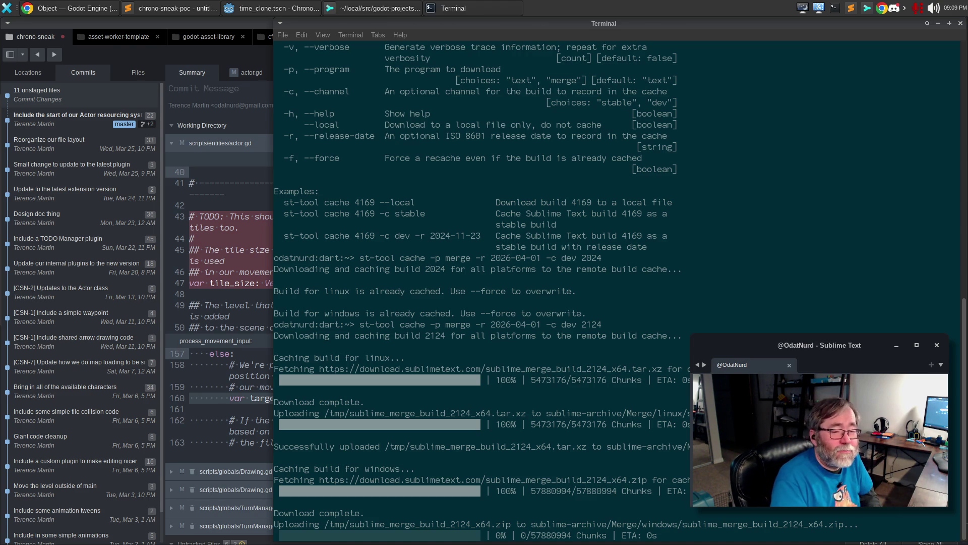
- Switch from the terminal back to the Godot editor showing turn_manager.gd
key(alt+Tab)
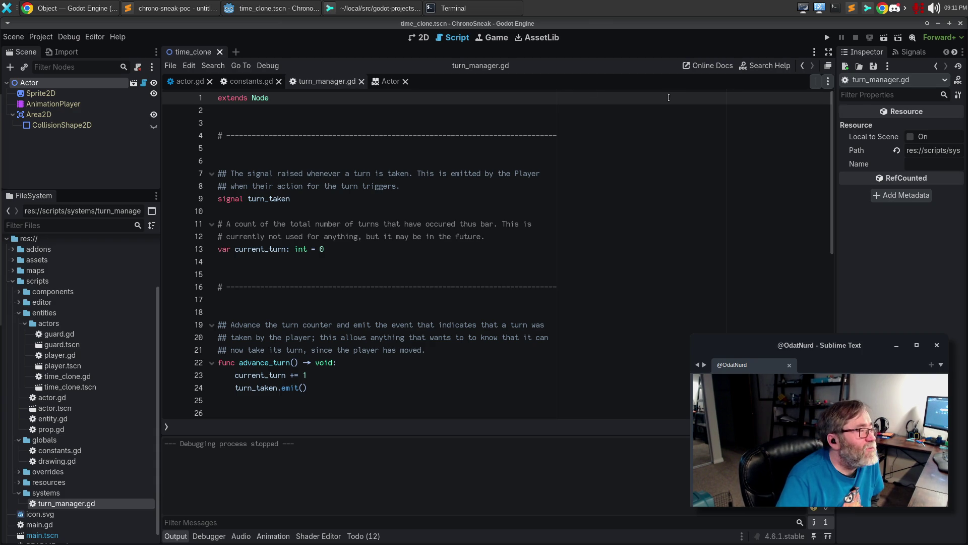
- Bring the Terminal forward to see the finished build 2124 Linux and Windows uploads
click(463, 6)
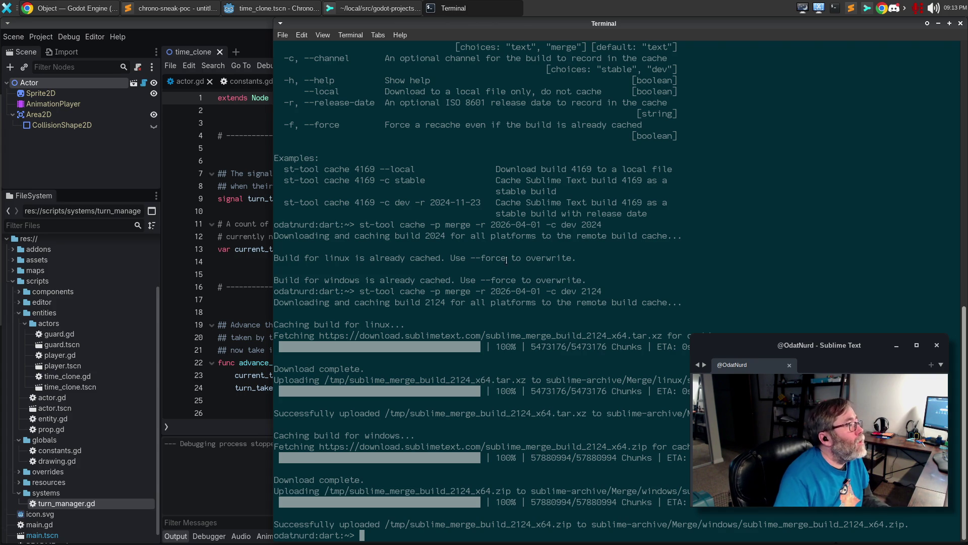
- Bring Sublime Merge forward to view chrono-sneak's actor.gd diff
click(379, 14)
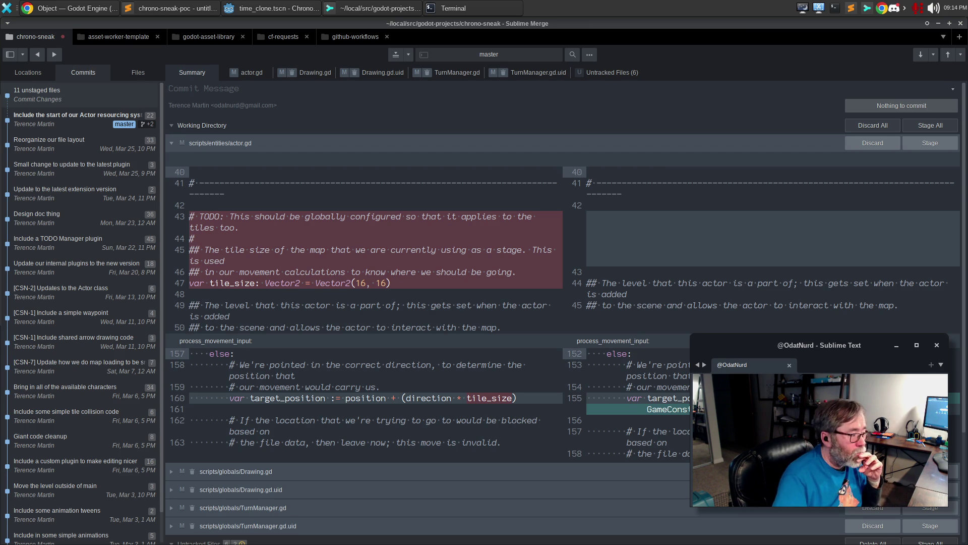
- Review actor.gd's diff that swaps tile_size for GameConstants.TILE_SIZE, then quit Sublime Merge
mouse_move(328, 227)
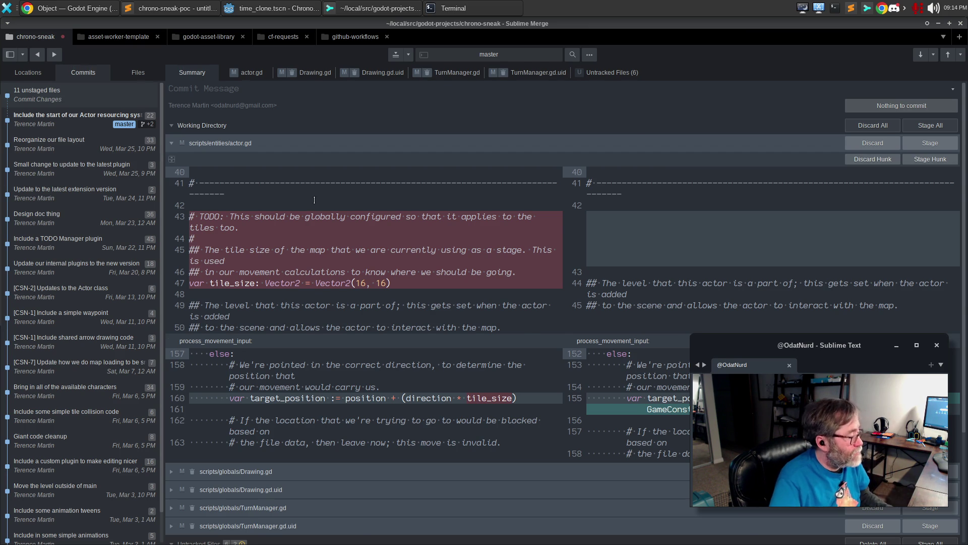
key(ctrl+q)
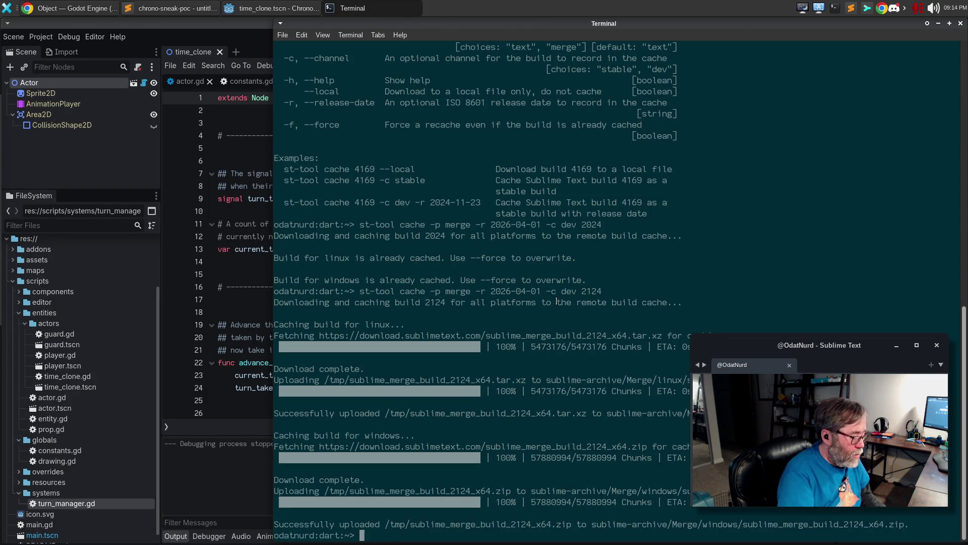
- Change into /tmp/bob after the cd into the missing boobs subfolder fails
text(cd /tmp/bob)
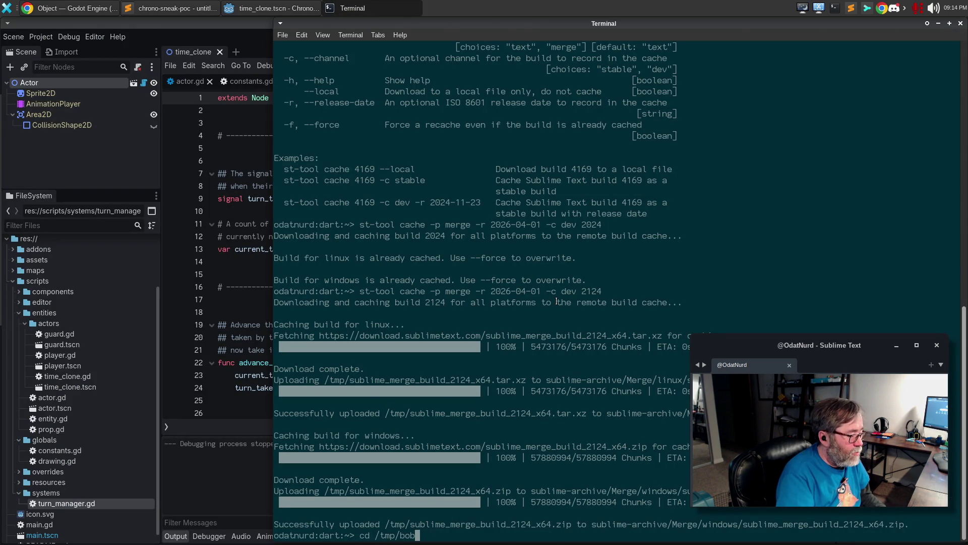
text(/boobs)
key(Return)
text(cd /tmp/bob/)
key(Return)
text(mkdirdir boobs)
key(Return)
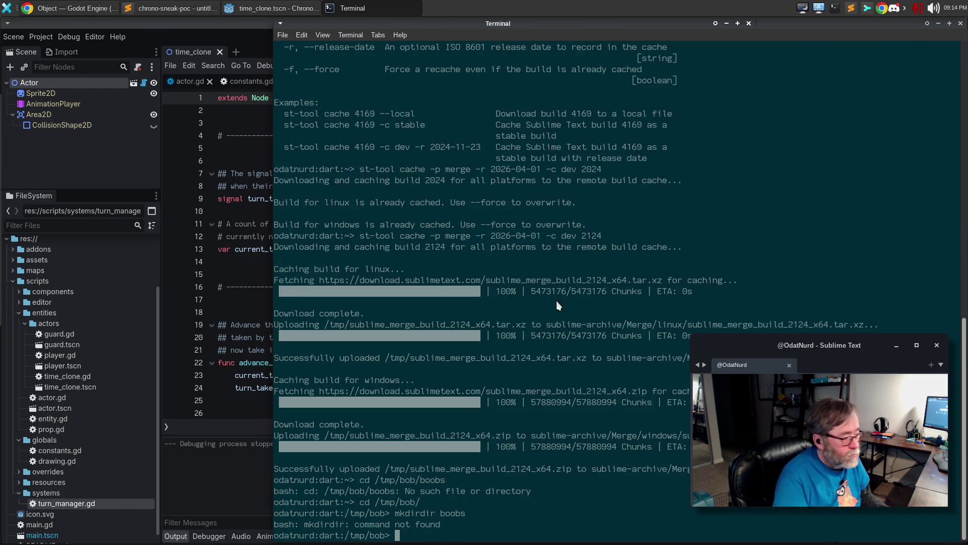
- Maximize the terminal and list the contents of /tmp/bob with ls
key(super+Left)
key(super+Up)
text(ls)
key(Return)
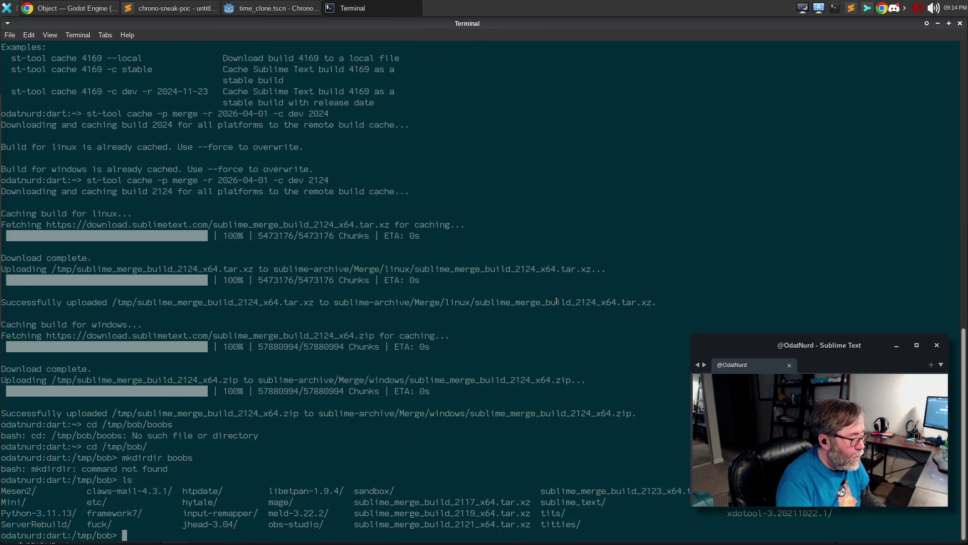
- Download Sublime Merge build 2124 using st-tool download -p merge 2124
text(st-tool)
key(BackSpace)
key(BackSpace)
key(BackSpace)
text(d)
key(BackSpace)
text(tool download -p merge 2124)
key(Return)
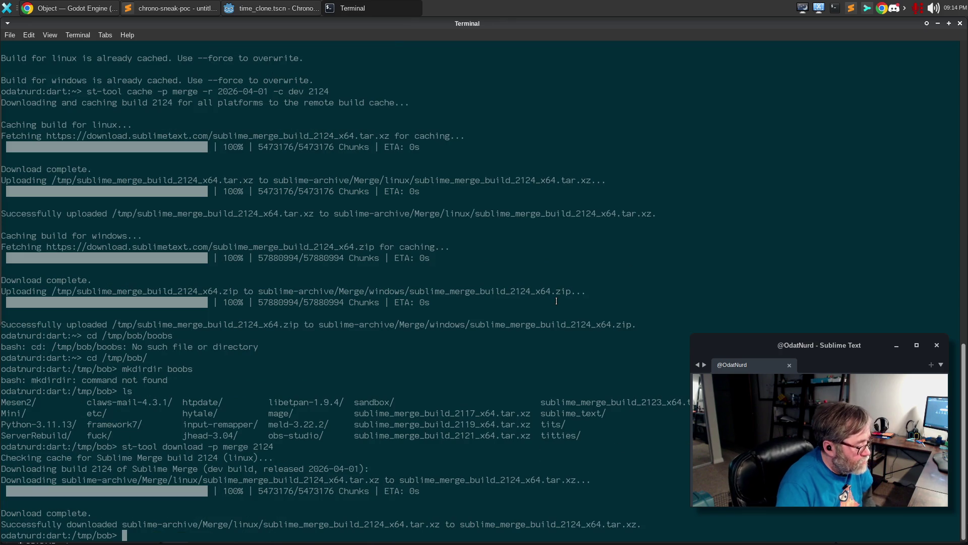
- Extract sublime_merge_build_2124_x64.tar.xz with tar xvf
text(tar xvf)
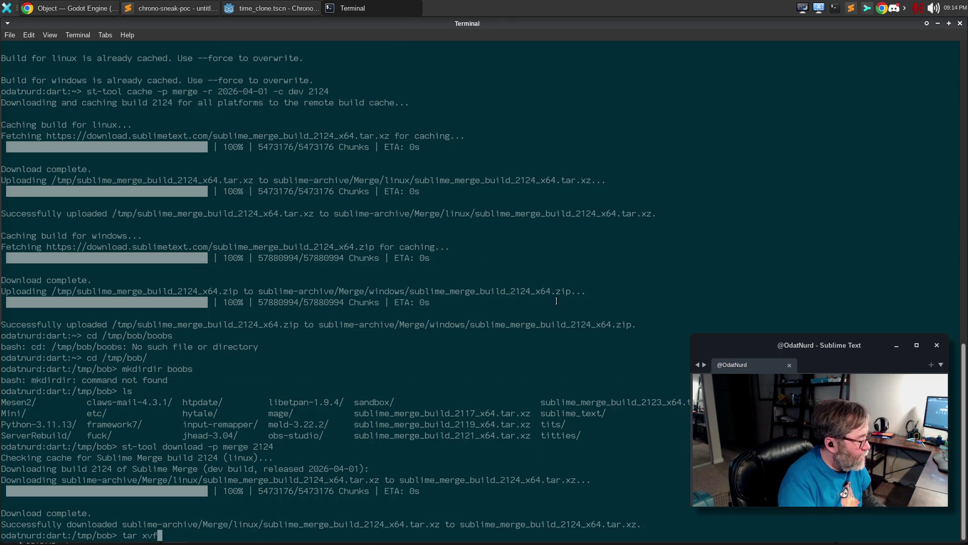
text( su)
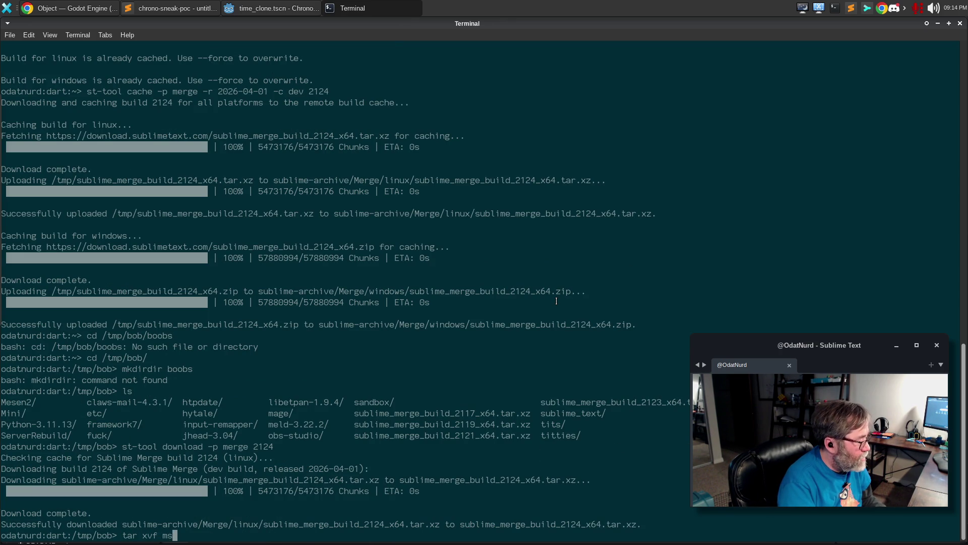
key(Tab)
text(mer)
key(Tab)
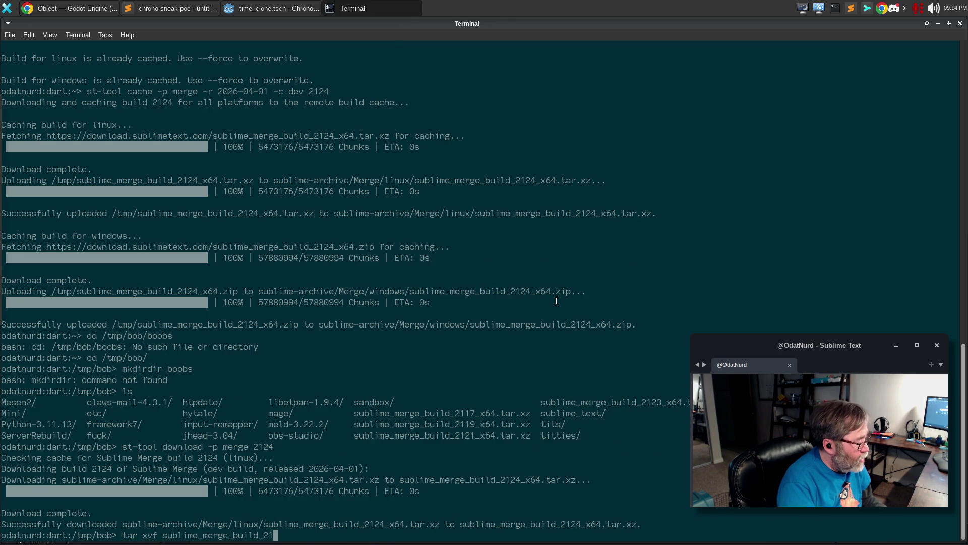
text(24)
key(Tab)
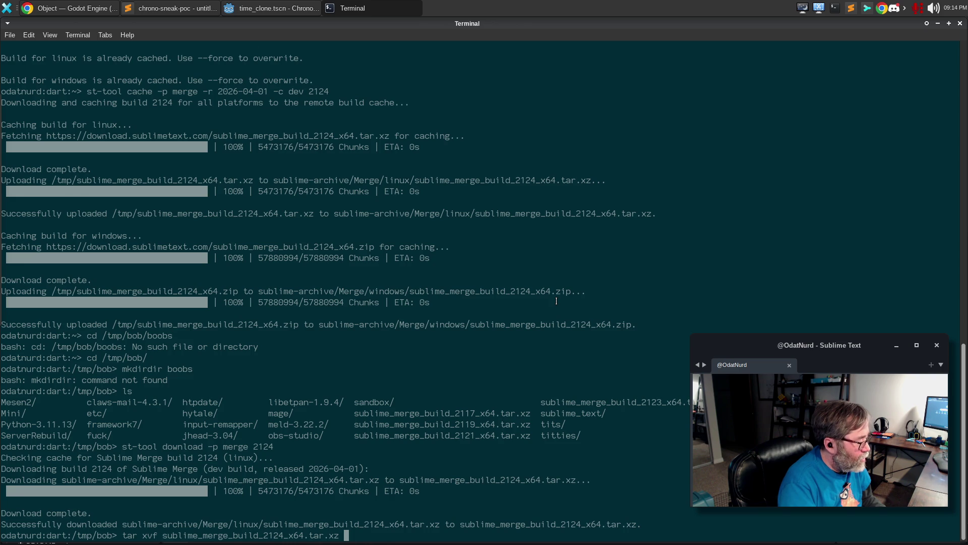
key(Return)
- Cancel the recalled extract command and list /tmp/bob's files with ll
text(mv)
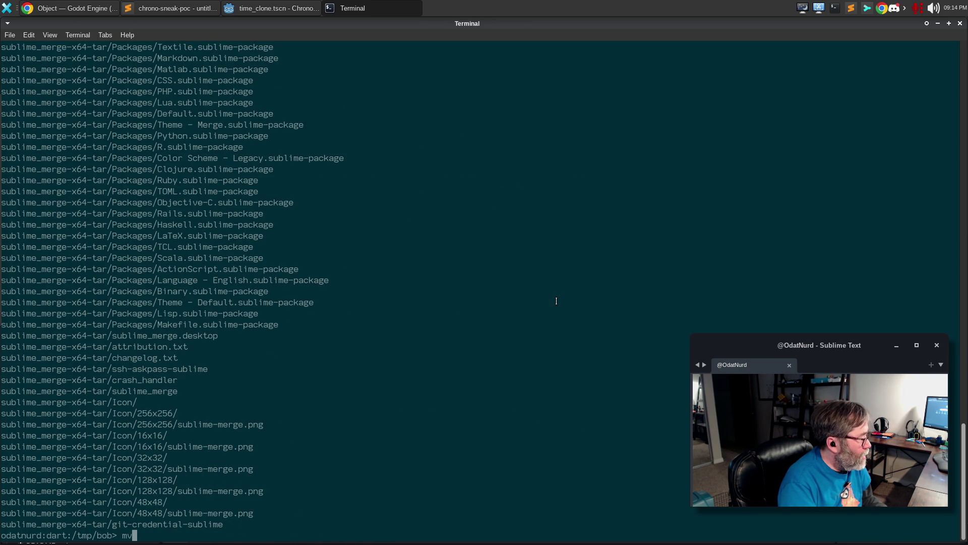
key(BackSpace)
key(BackSpace)
key(Up)
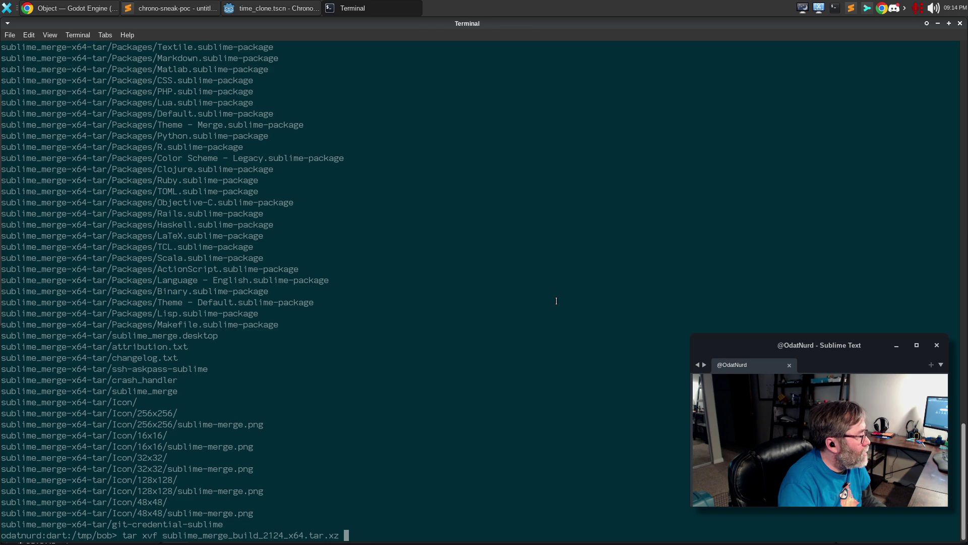
key(ctrl+c)
text(ll)
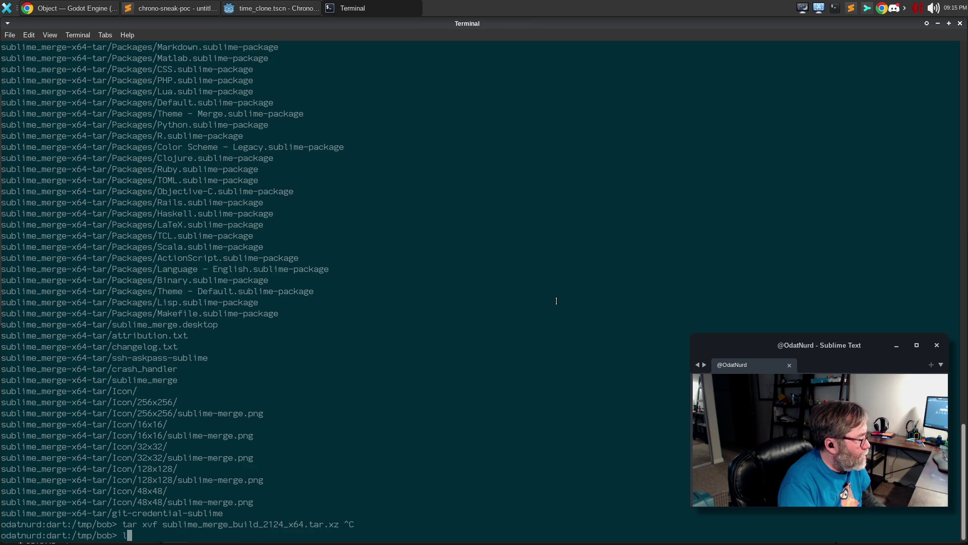
key(Return)
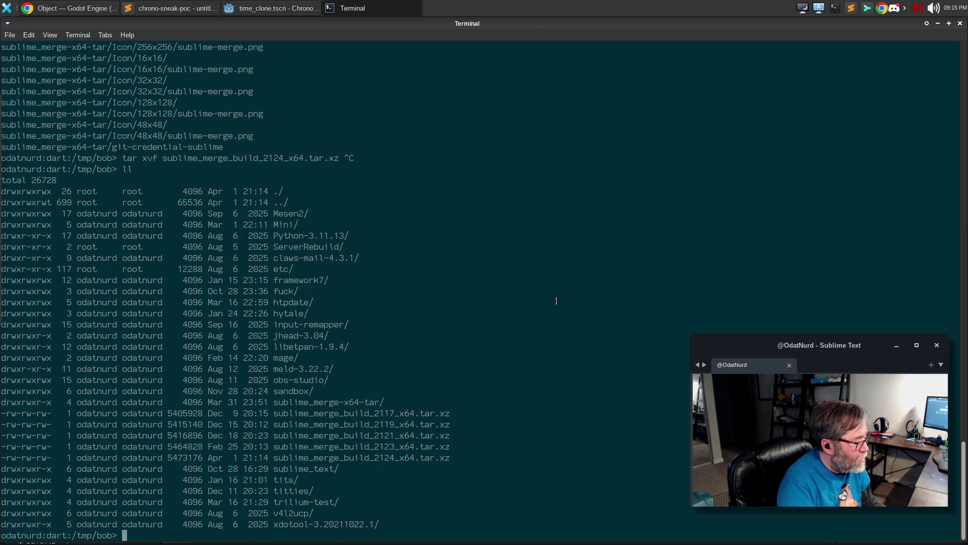
- List the contents of sublime_merge_build_2117_x64.tar.xz with tar tvf
text(tar tvf su)
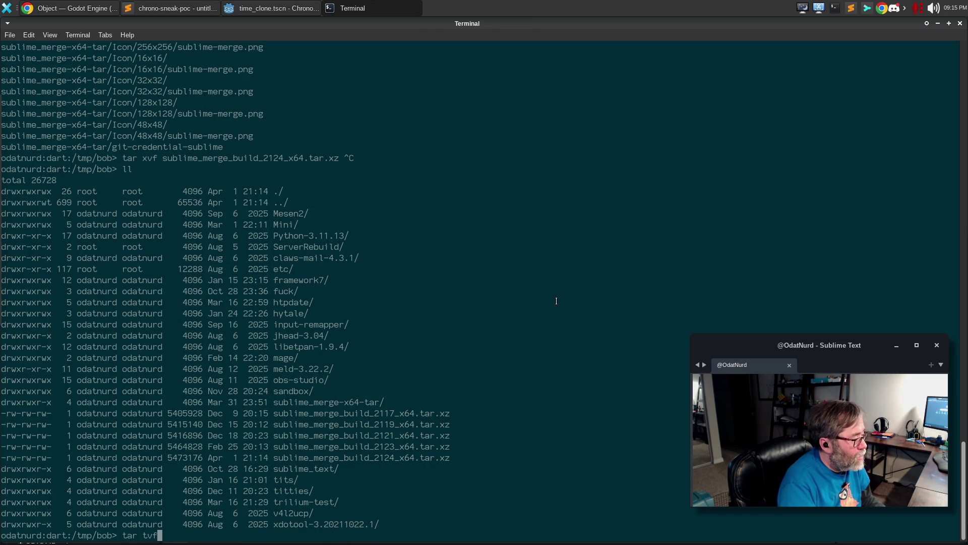
key(Tab)
text(21)
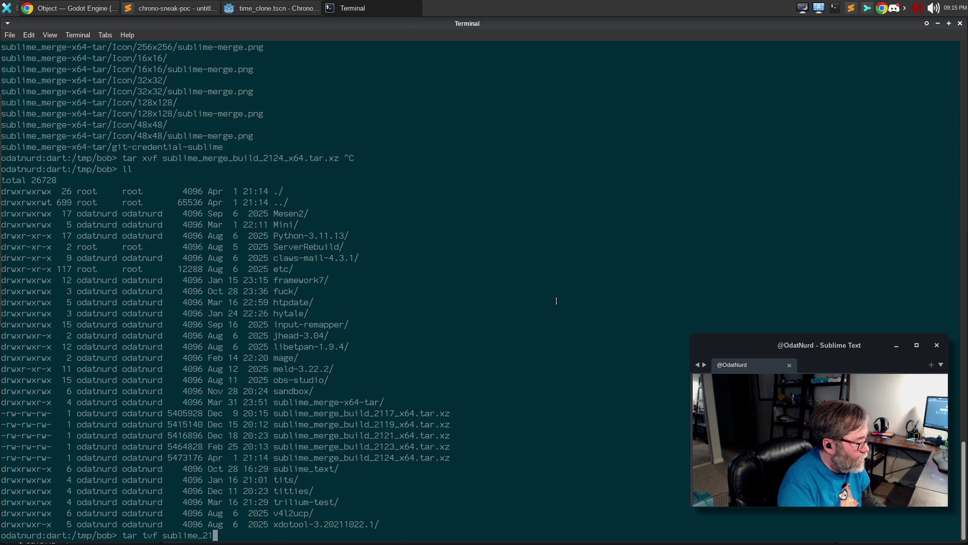
key(BackSpace)
key(BackSpace)
text(mer)
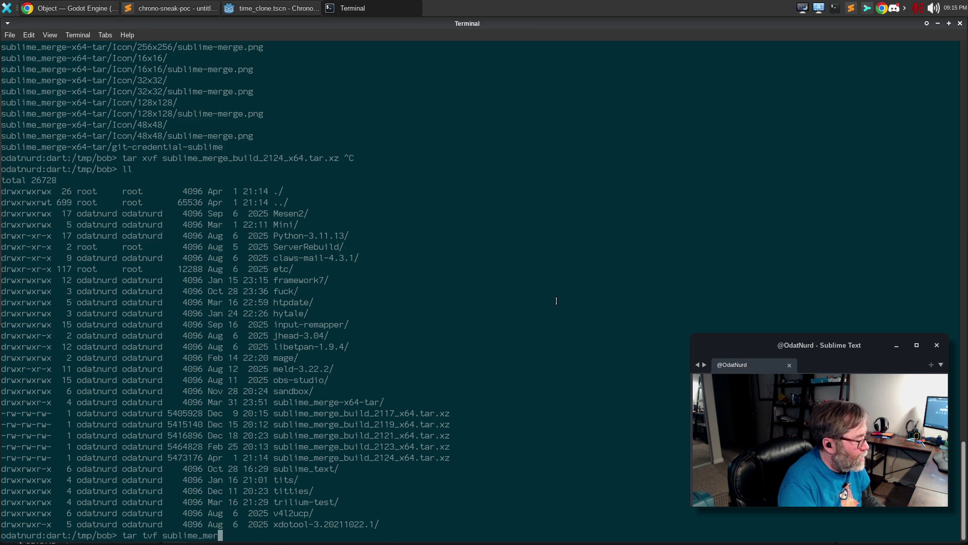
text(ge_bu)
key(Tab)
text(1)
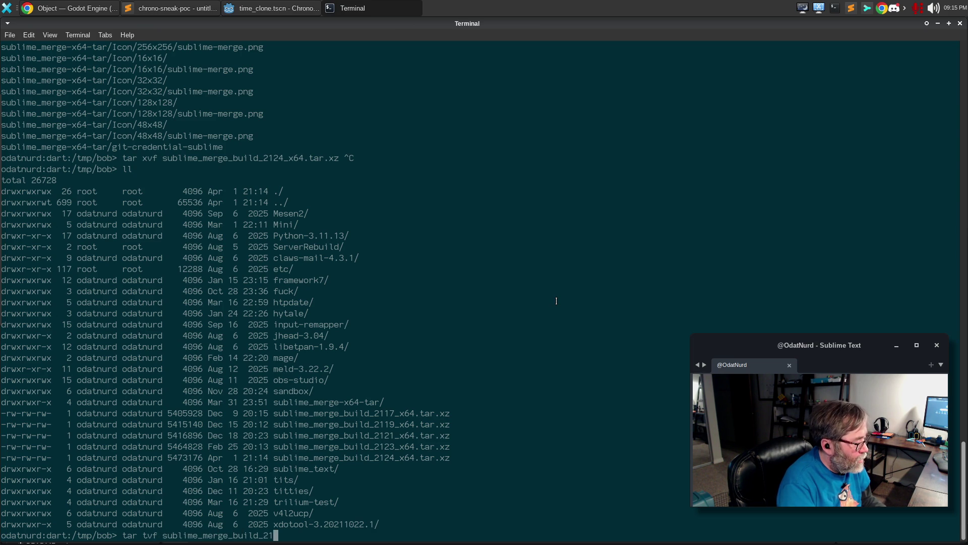
text(7)
key(Tab)
key(Return)
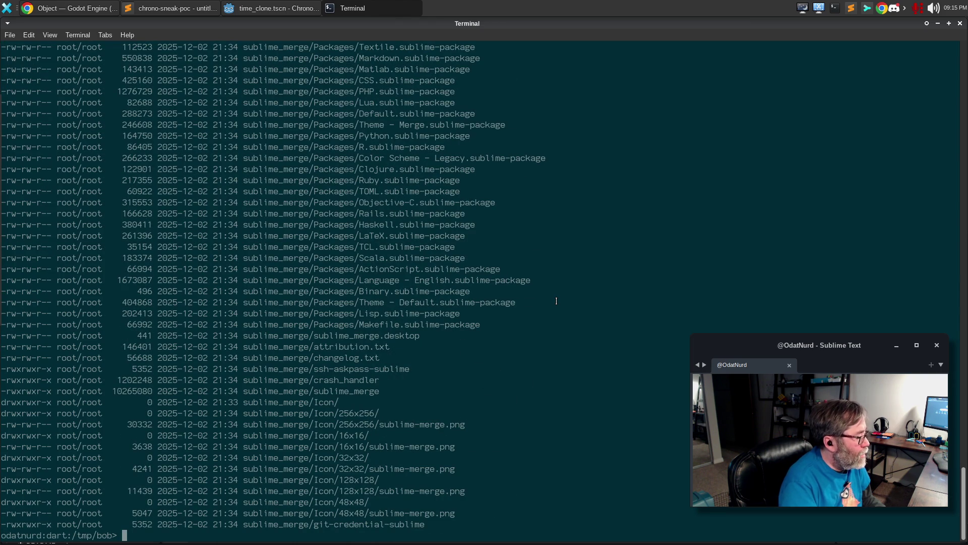
- Show the first five entries of the 2117 archive by appending | head -5
key(Up)
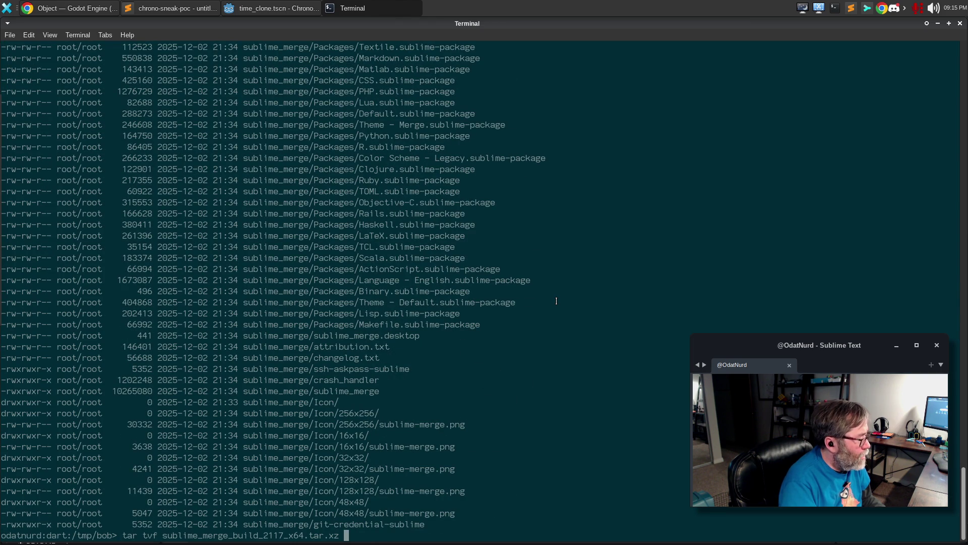
key(Left)
key(Left)
key(Left)
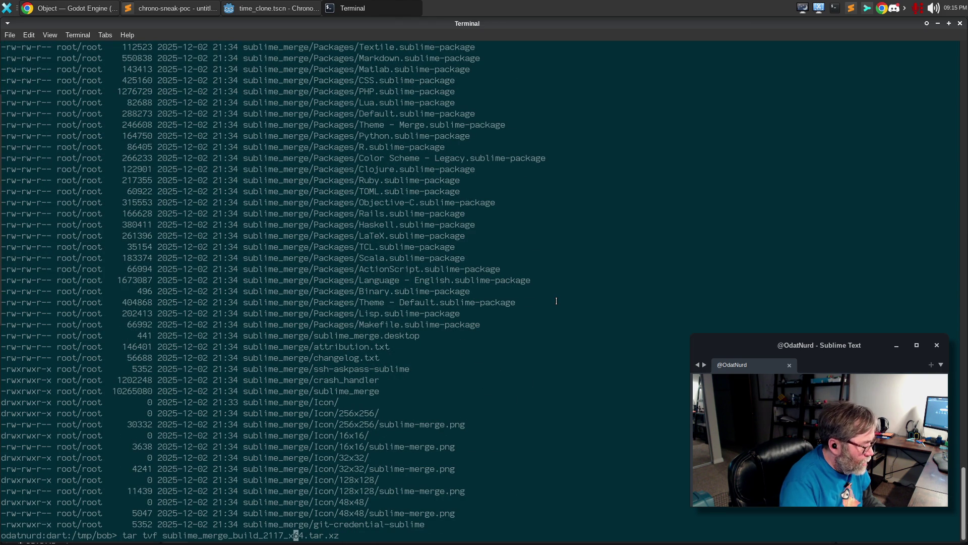
key(End)
text(| h)
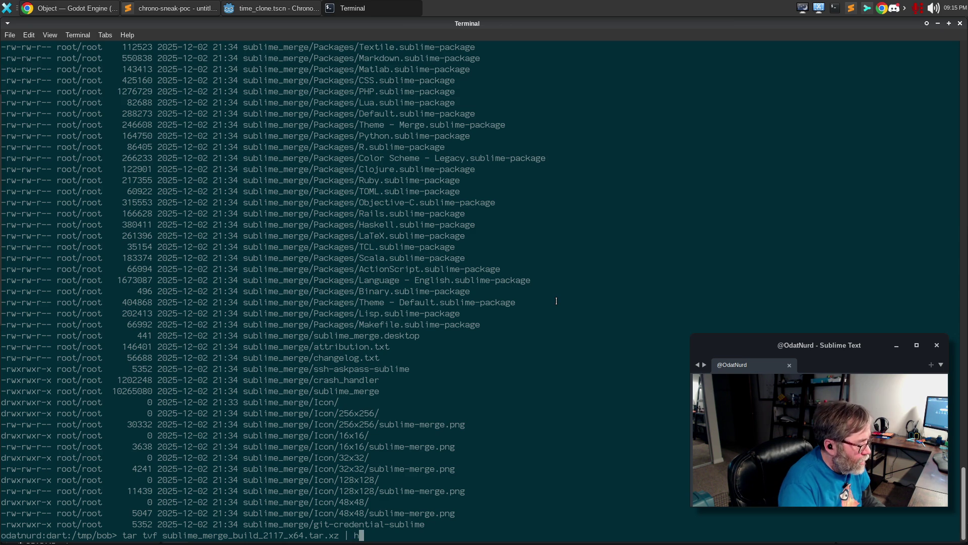
text(ead -5)
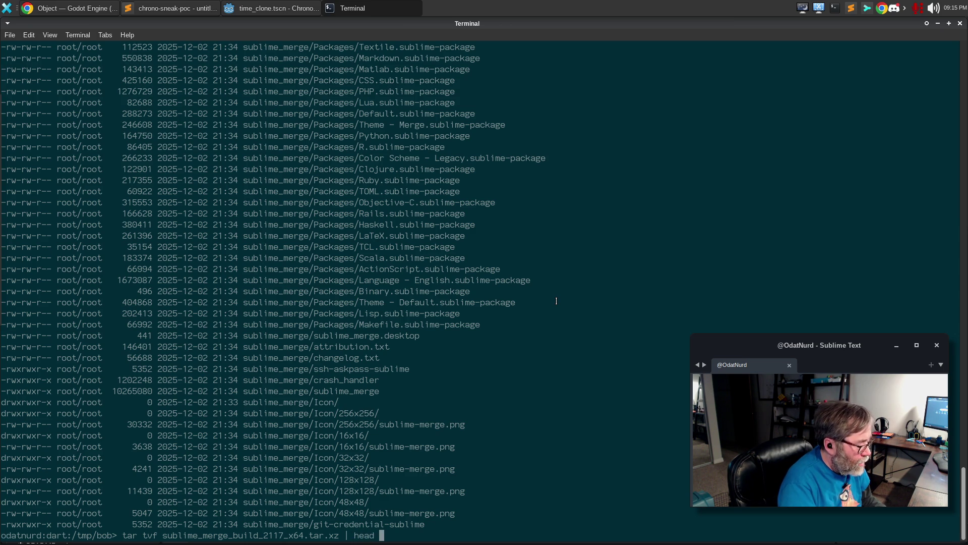
key(Return)
- Repeat the five-entry listing for the 2124 archive and select both outputs to compare
key(Up)
key(Left)
key(Left)
key(Left)
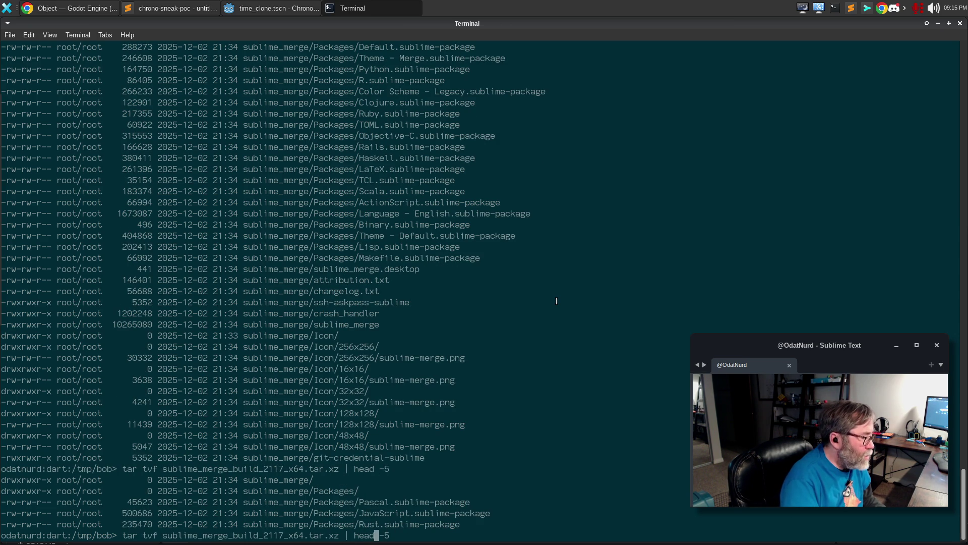
key(Left)
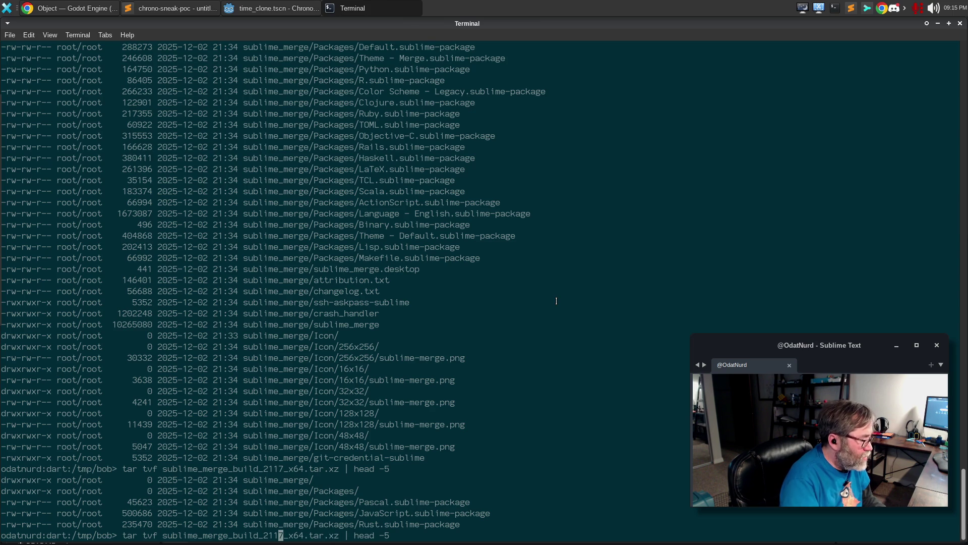
key(Right)
key(BackSpace)
key(BackSpace)
text(24)
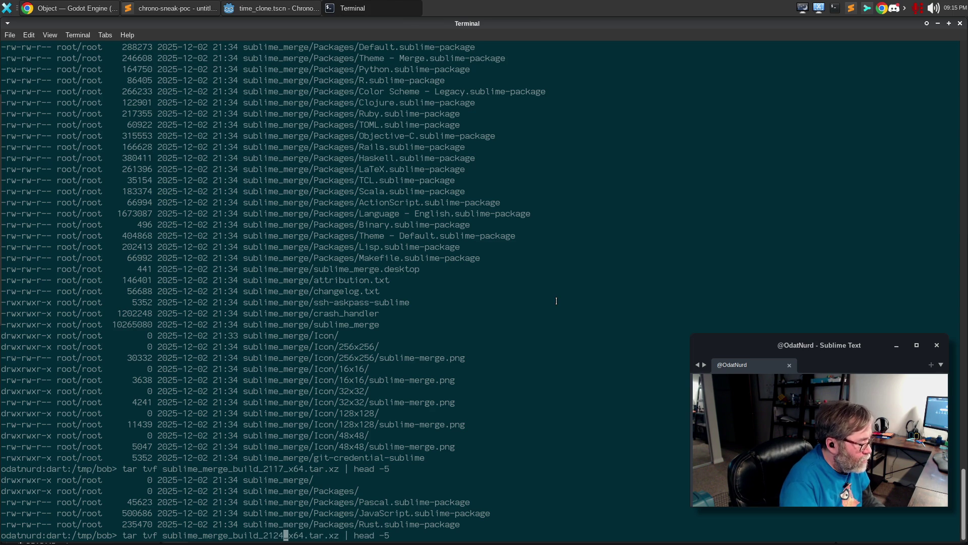
key(Return)
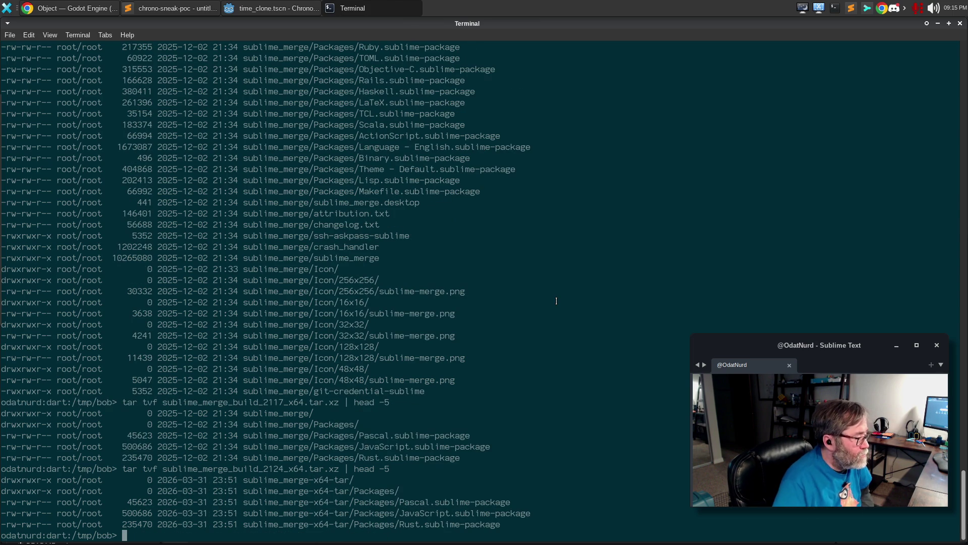
mouse_move(524, 526)
mouse_down()
mouse_move(5, 486)
mouse_move(4, 407)
mouse_up()
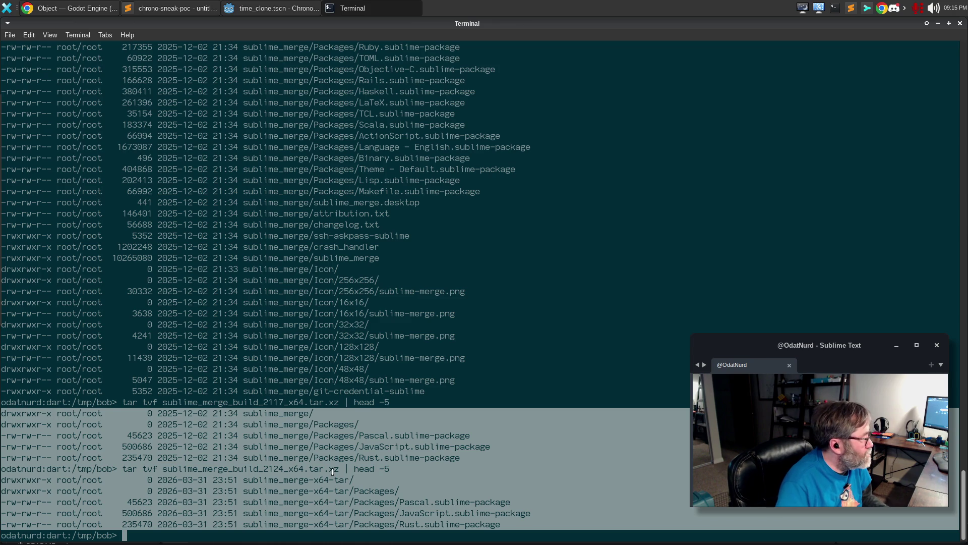
key(ctrl+c)
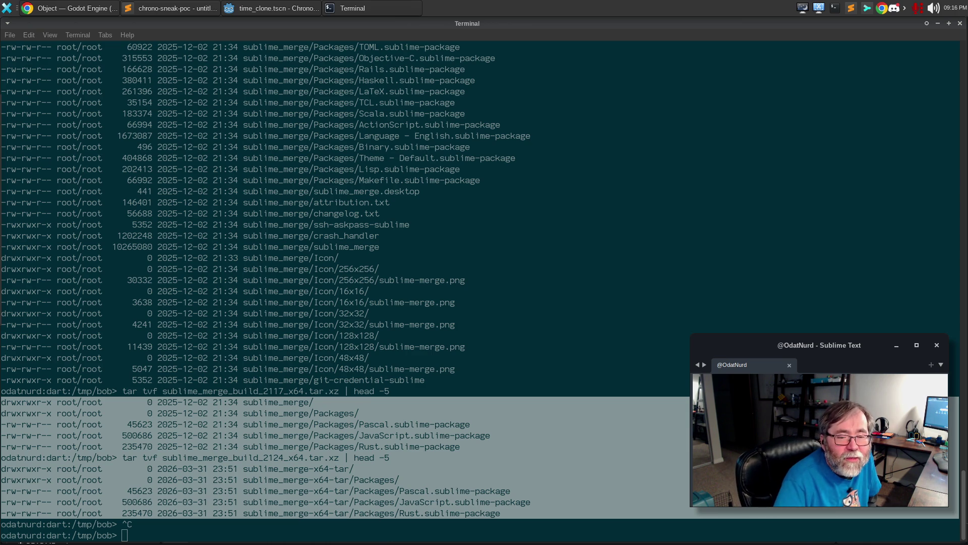
key(Escape)
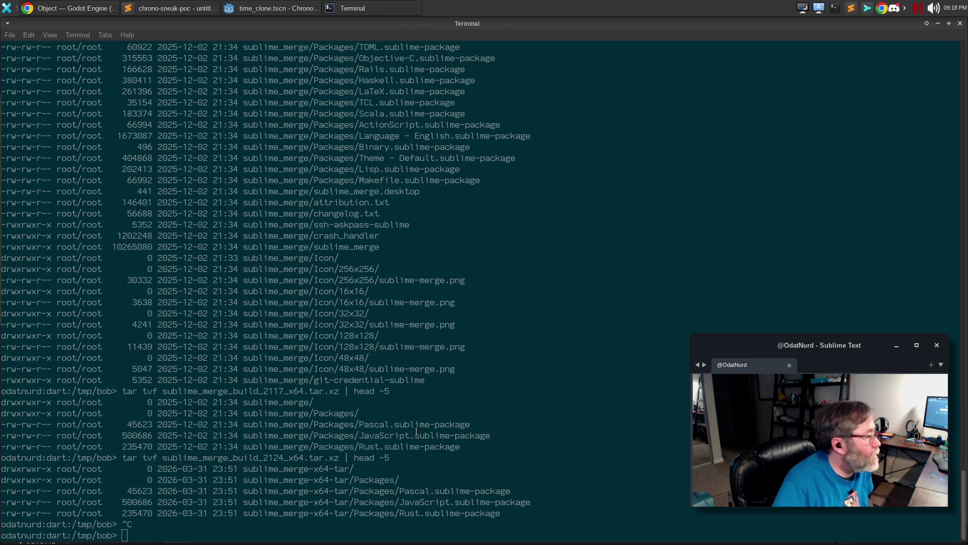
- Rename the extracted sublime_merge-x64-tar folder to sublime_merge_2124
click(343, 446)
text(mv sublime_)
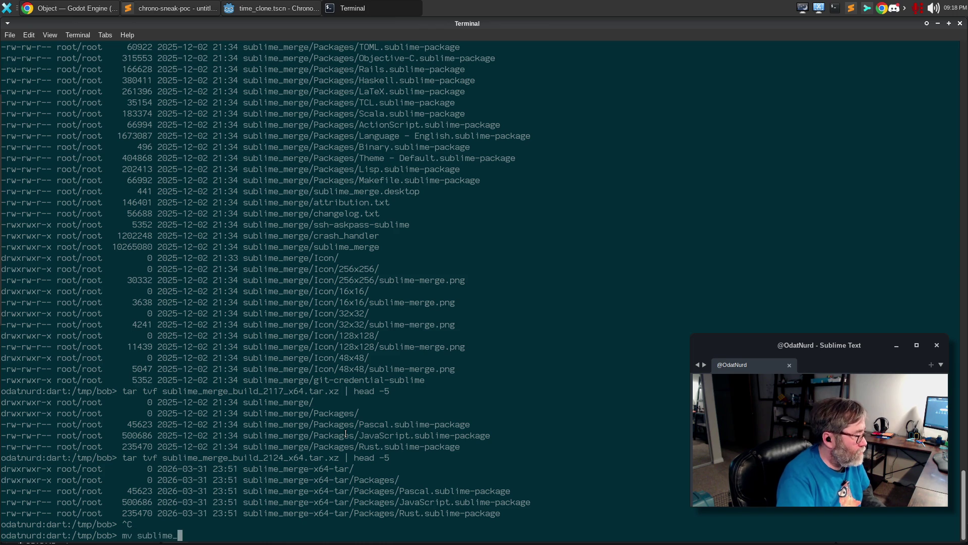
text(merge-)
key(Tab)
text(sud)
key(BackSpace)
text(blime_merge_2124)
key(Return)
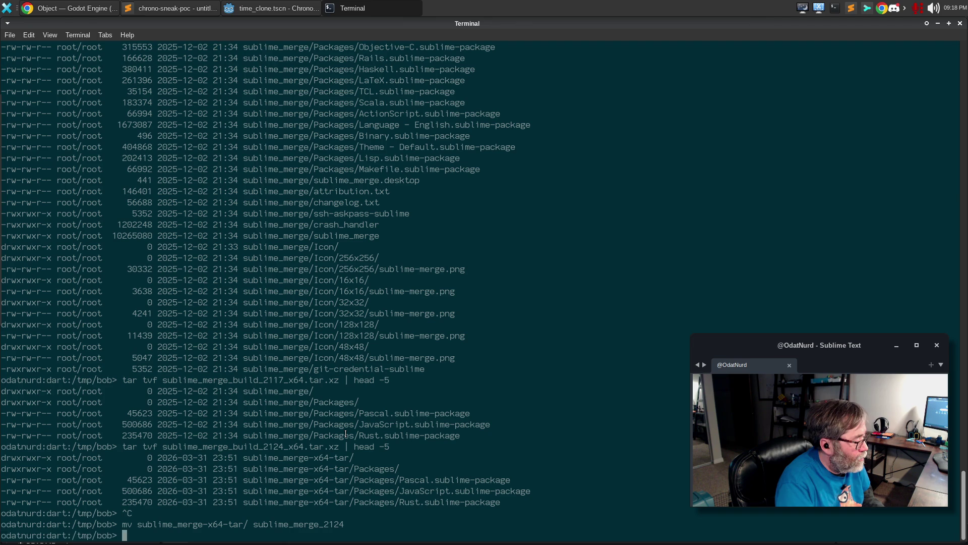
- Move the sublime_merge_2124 folder into ~/local
text(mv sublime_merge_2)
key(Tab)
text(~/lo)
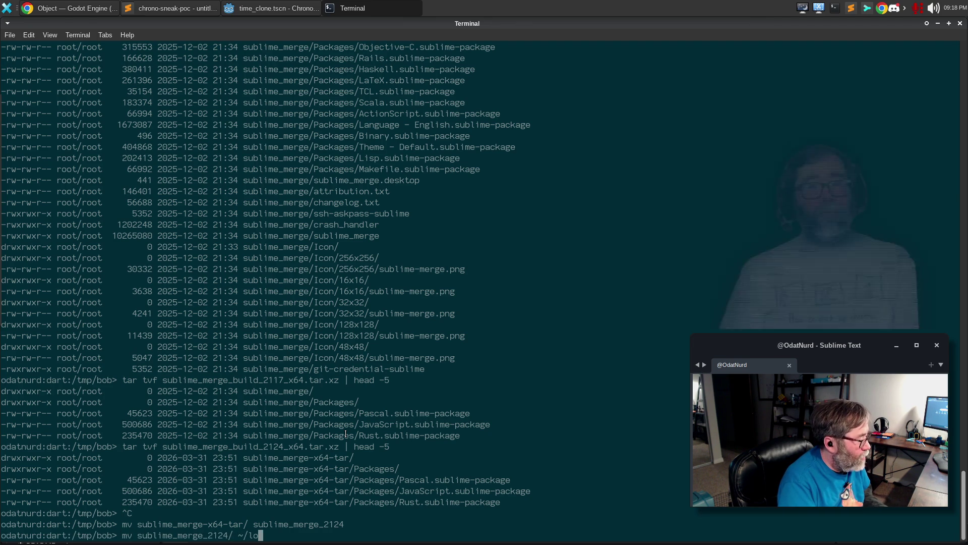
key(Tab)
key(Return)
- In ~/local, relink sublime_merge to sublime_merge_2124 and close the terminal
text(cd)
key(Return)
text(cd lo)
key(Tab)
key(Return)
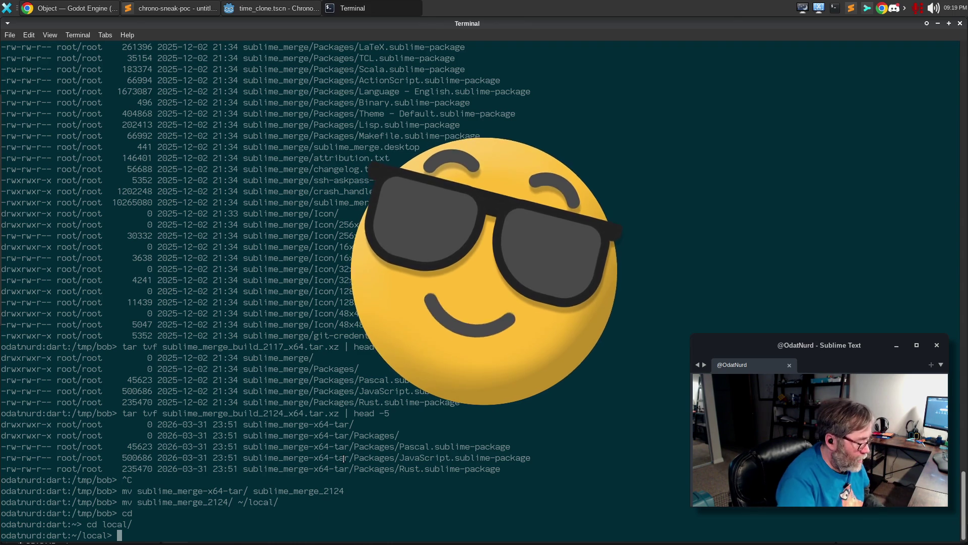
text(rm sublime_merge ; ln -s sublime_merge_2124/ sublime_merge)
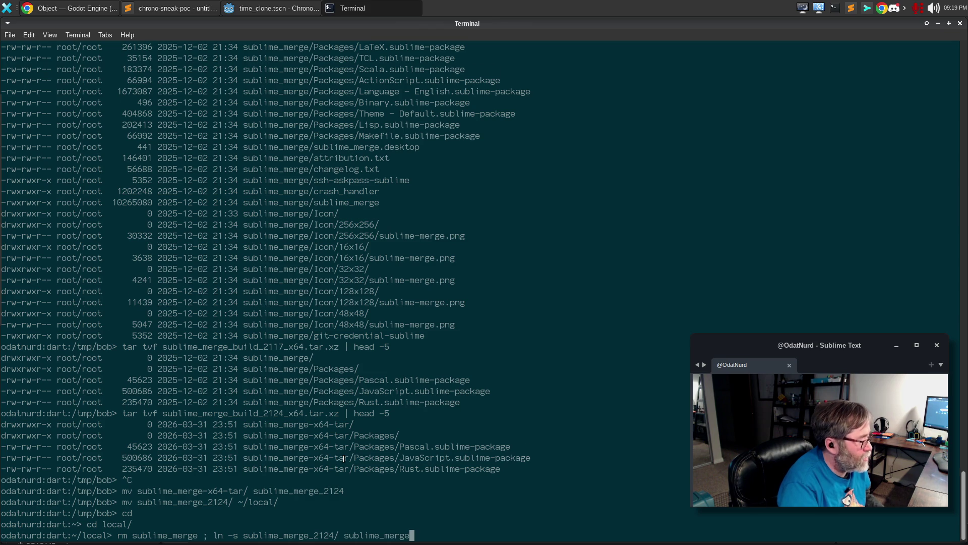
key(Return)
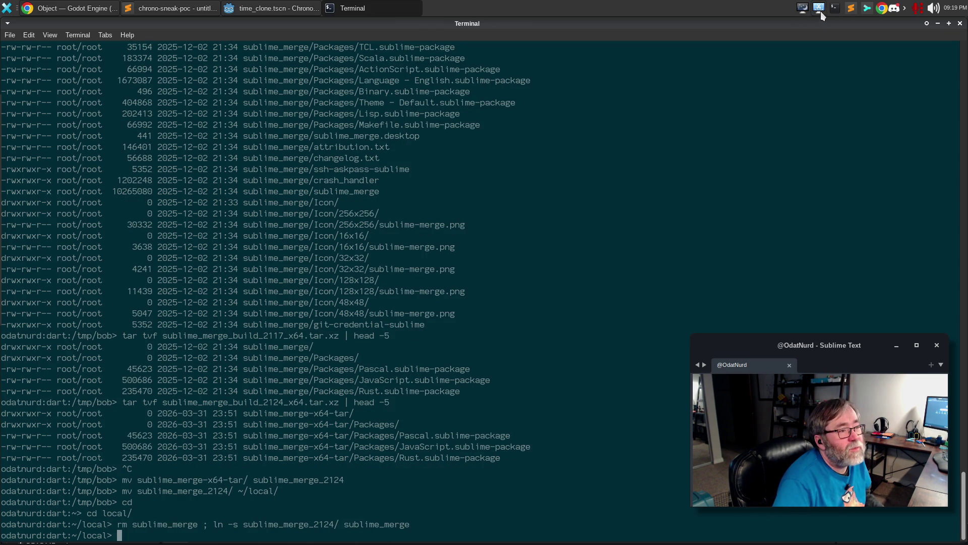
key(ctrl+d)
- Launch Sublime Merge build 2124, close its changelog, and return to Godot's turn_manager.gd
click(868, 8)
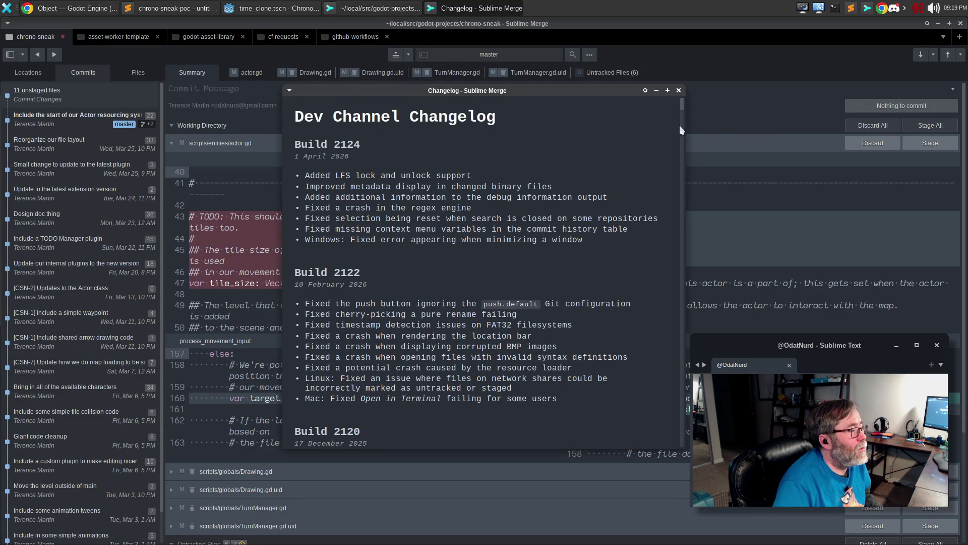
drag(568, 91, 423, 80)
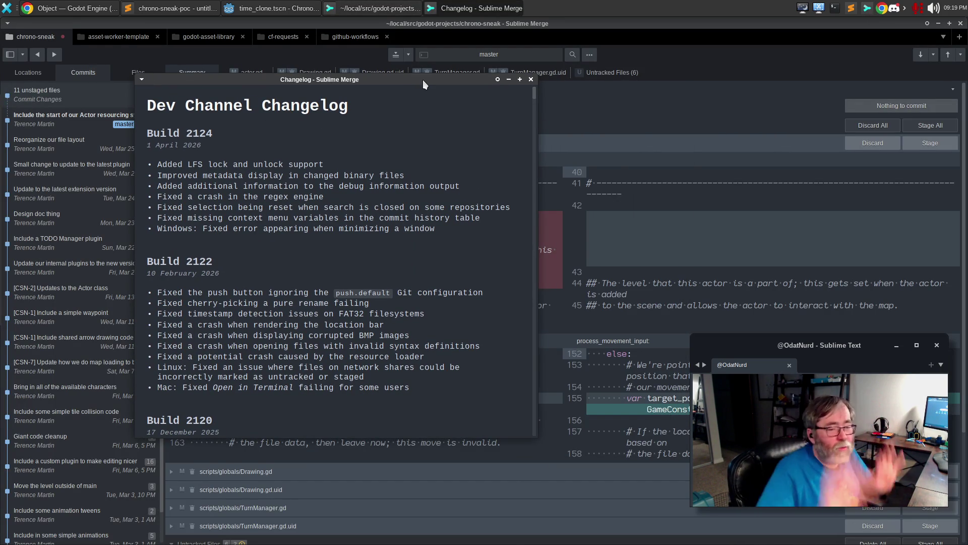
click(531, 79)
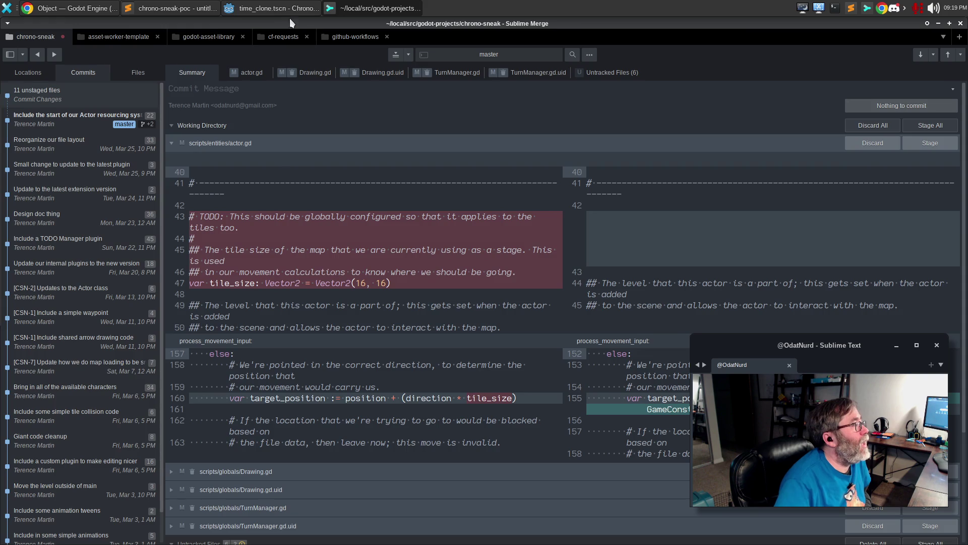
click(278, 12)
click(372, 173)
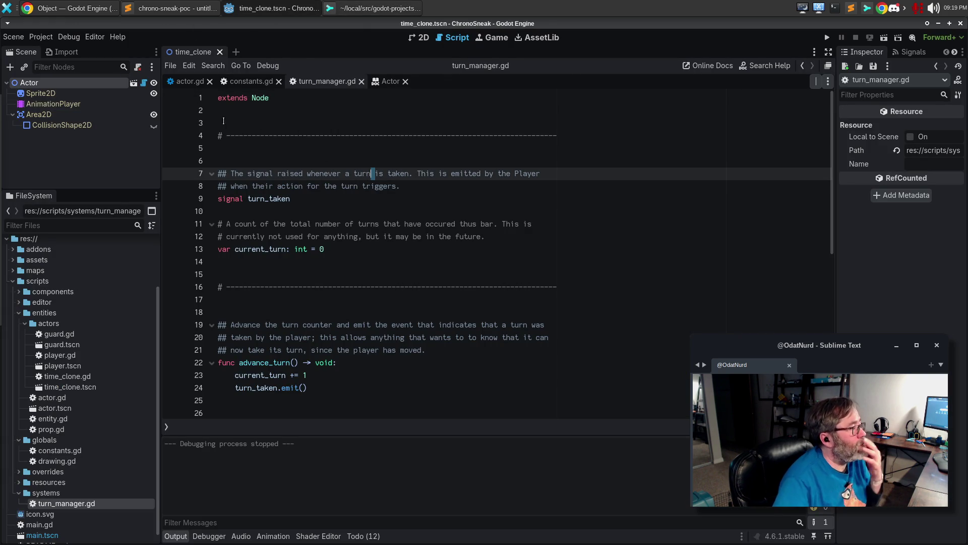
- Open actor.gd, reload the project, and place the caret on line 174's movement code
click(185, 82)
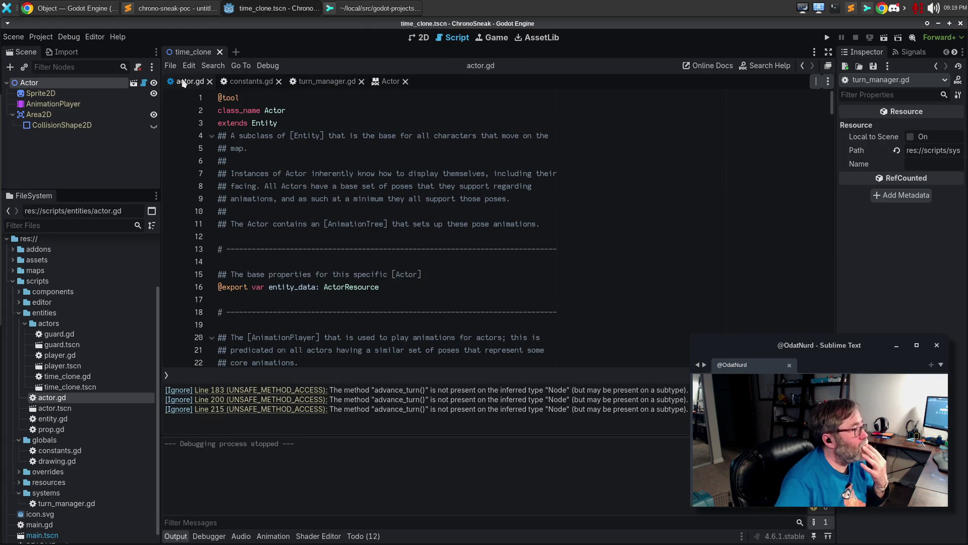
click(13, 37)
click(41, 36)
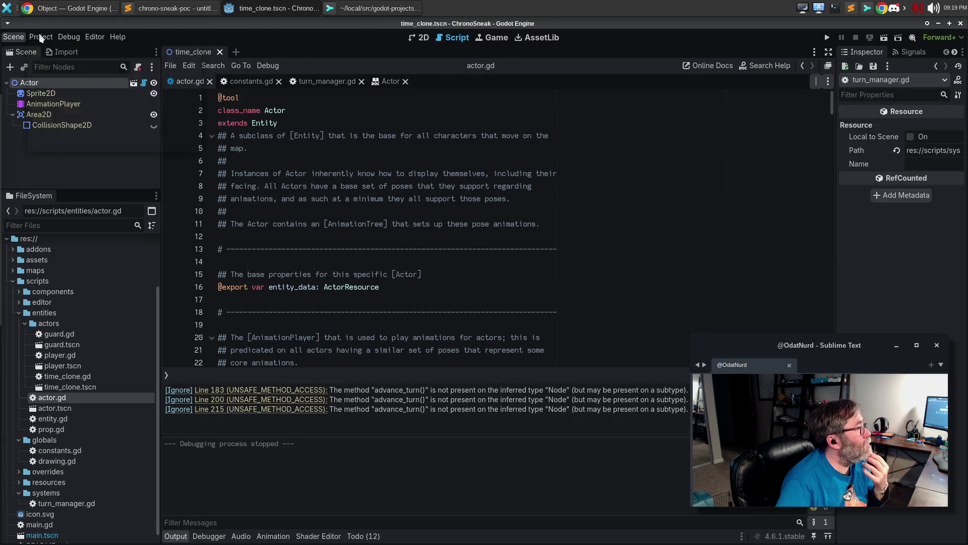
click(40, 37)
click(141, 137)
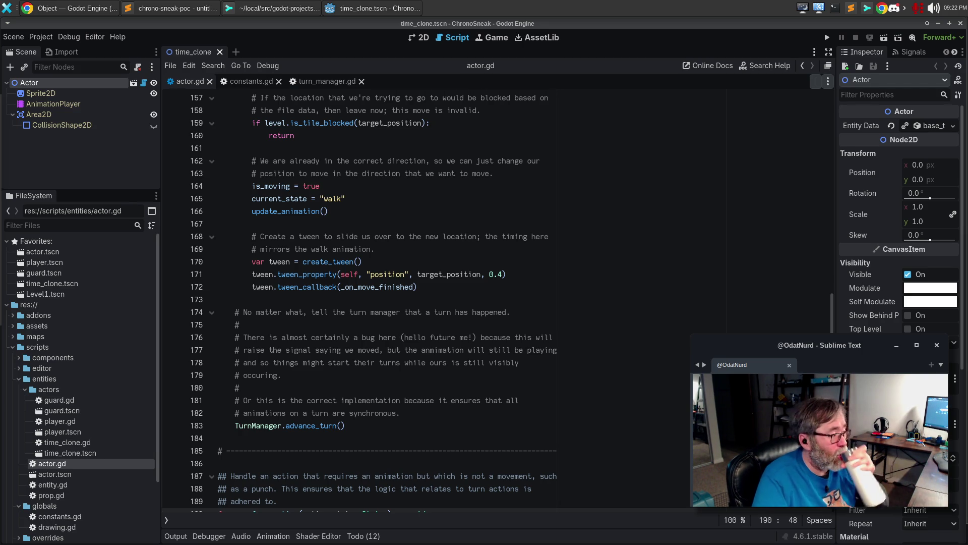
click(406, 307)
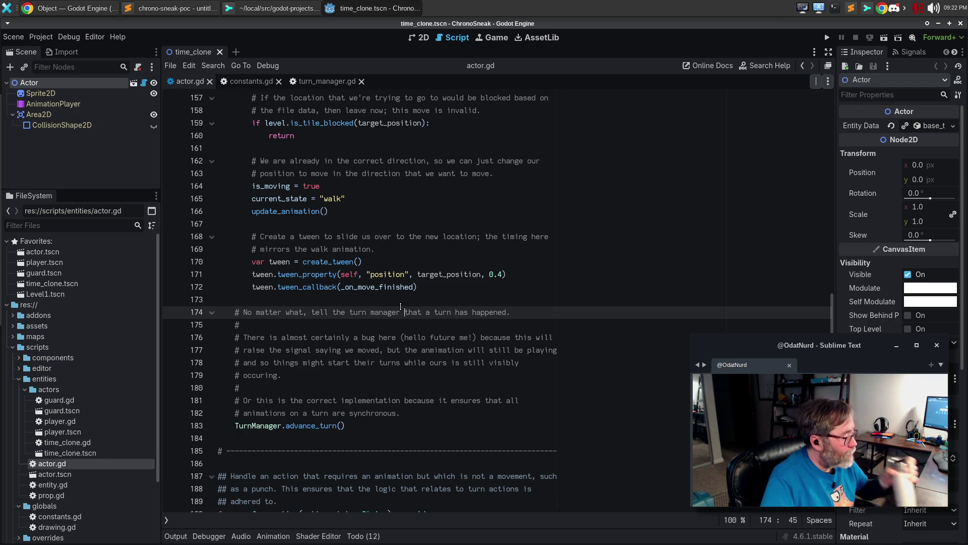
- Run the game with F5 and jump to the failing line in main.gd's set_spawn
key(F5)
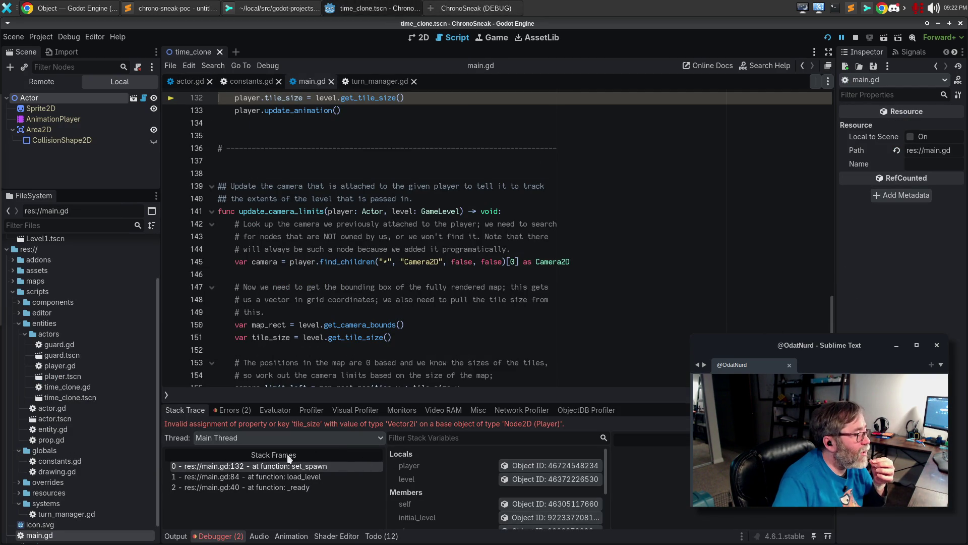
click(279, 467)
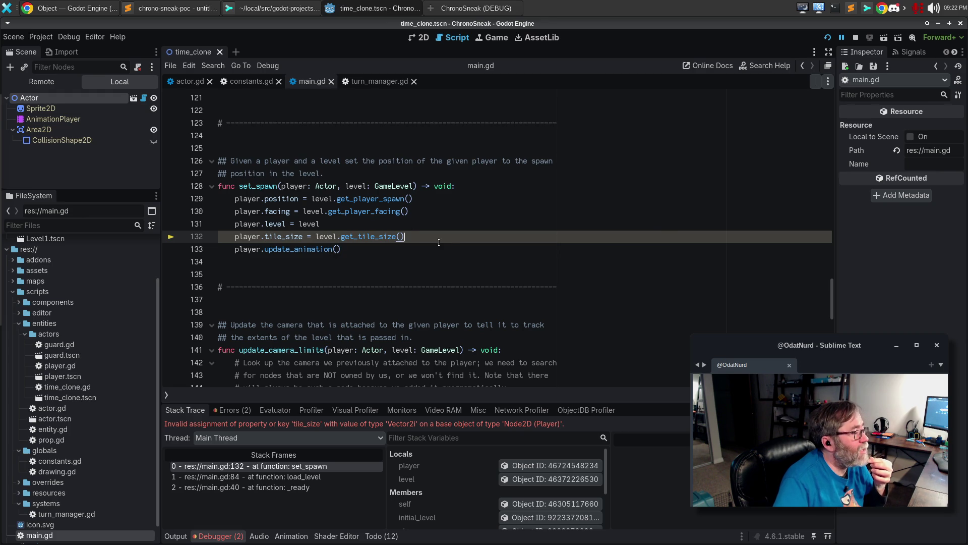
click(537, 199)
scroll(536, 199, up, 5)
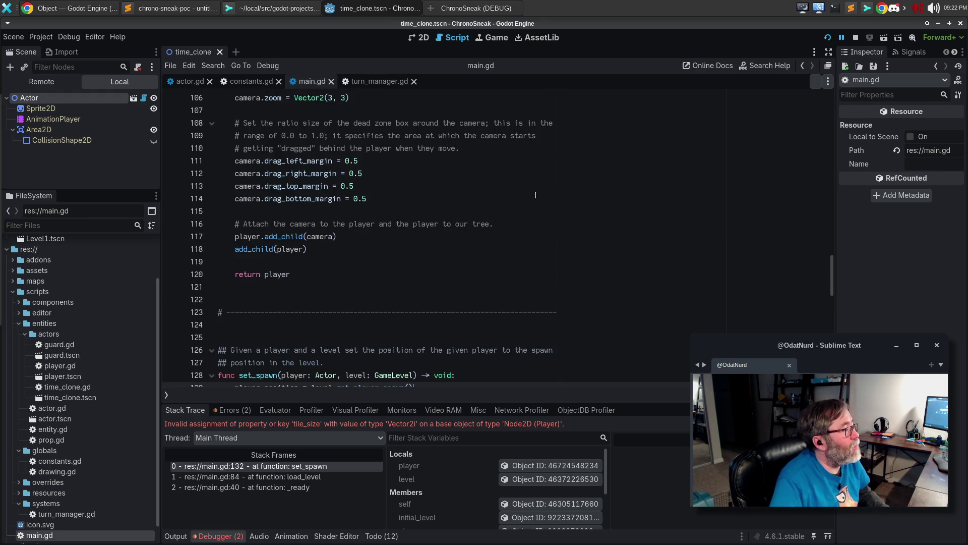
scroll(535, 192, up, 2)
click(533, 186)
- Search main.gd for tile_size, then return to the error line
key(ctrl+f)
text(tile_suize)
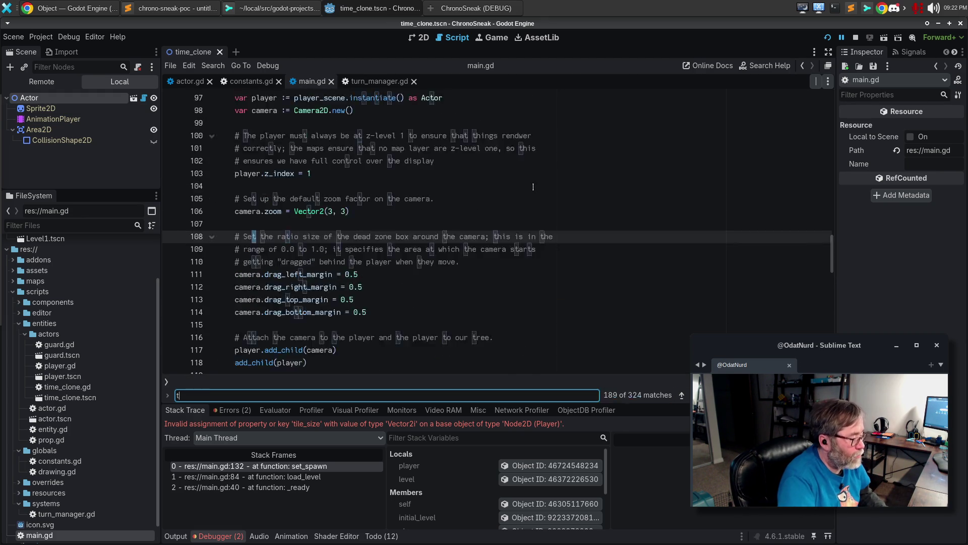
key(BackSpace)
key(BackSpace)
text(ize)
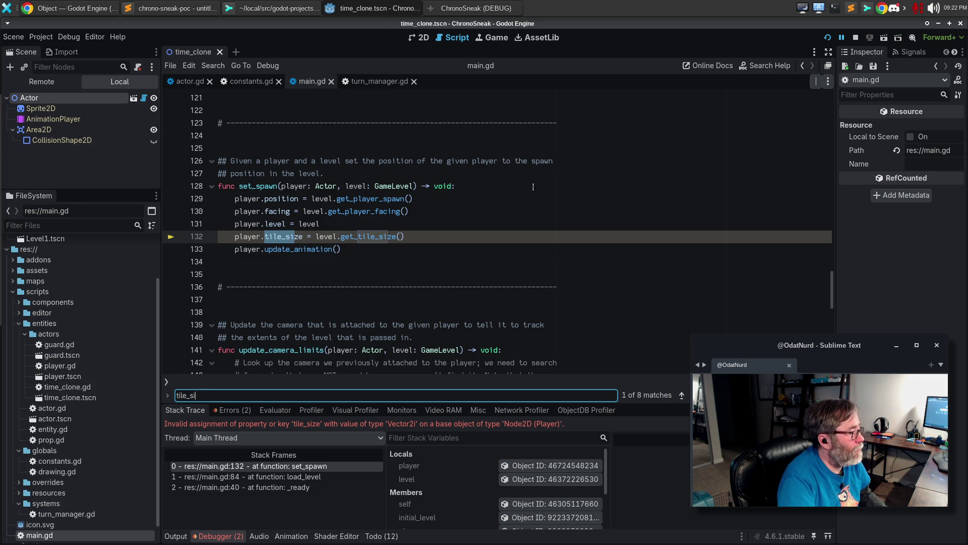
key(Return)
key(Return)
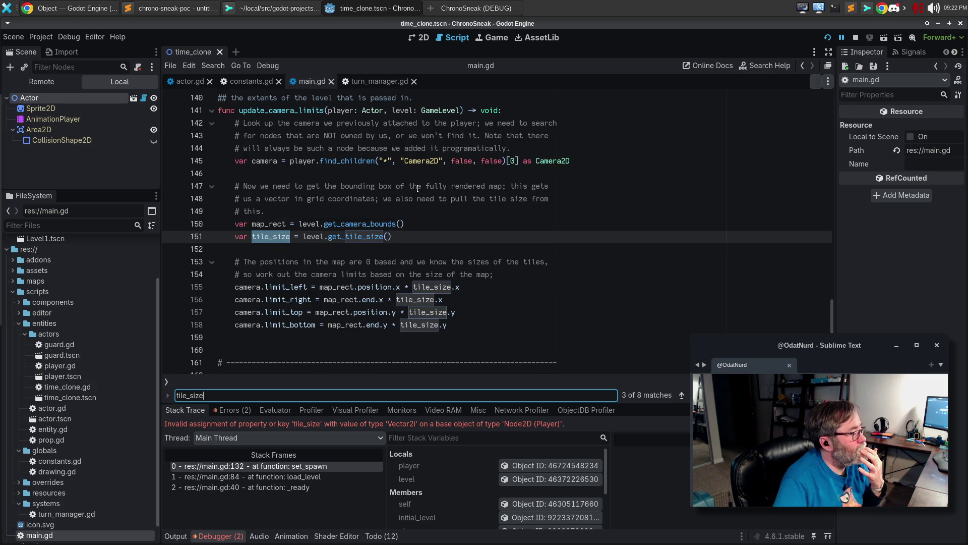
key(alt+Left)
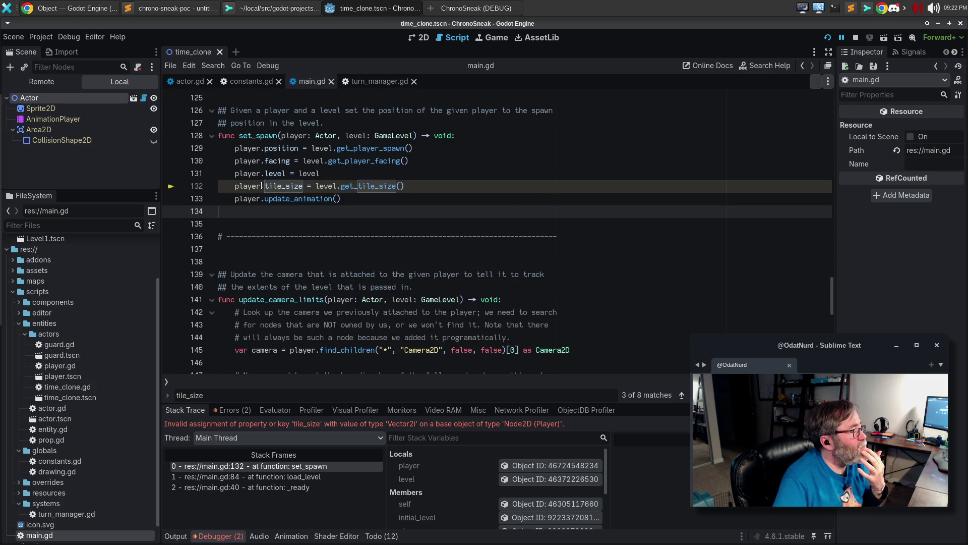
- Delete the player.tile_size assignment line in set_spawn
click(457, 190)
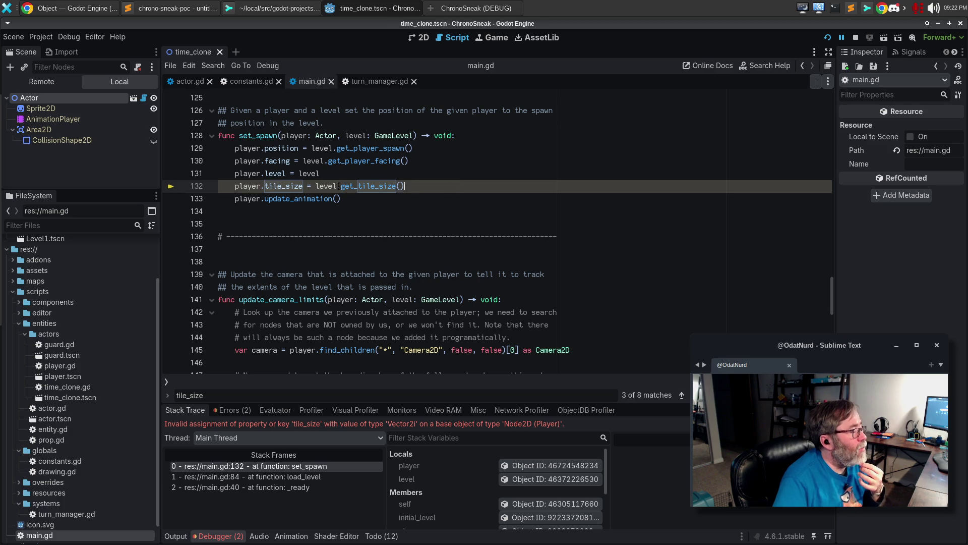
drag(408, 186, 159, 185)
key(BackSpace)
key(BackSpace)
scroll(471, 228, down, 3)
scroll(471, 227, down, 2)
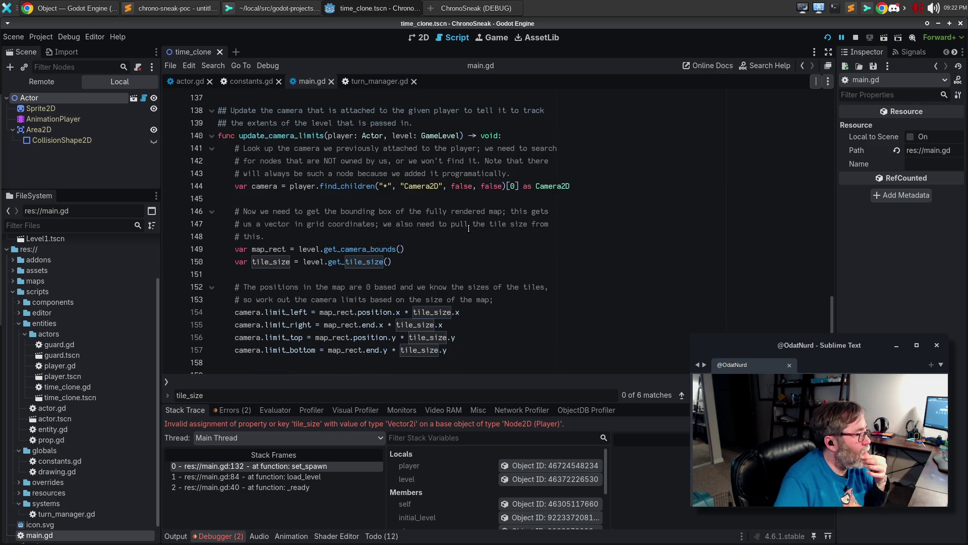
- Delete the local tile_size declaration line in update_camera_limits
click(454, 266)
key(shift+Home)
key(shift+Home)
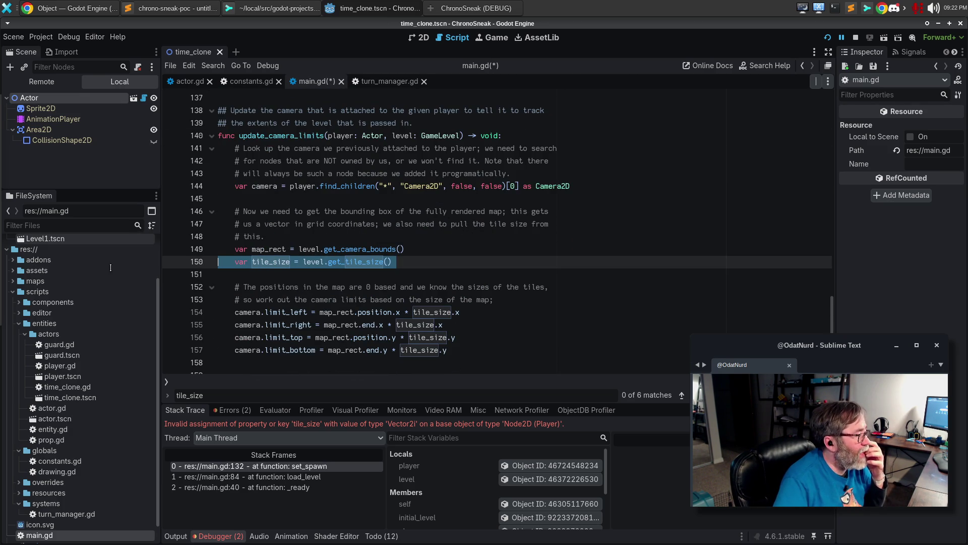
key(BackSpace)
key(BackSpace)
key(Delete)
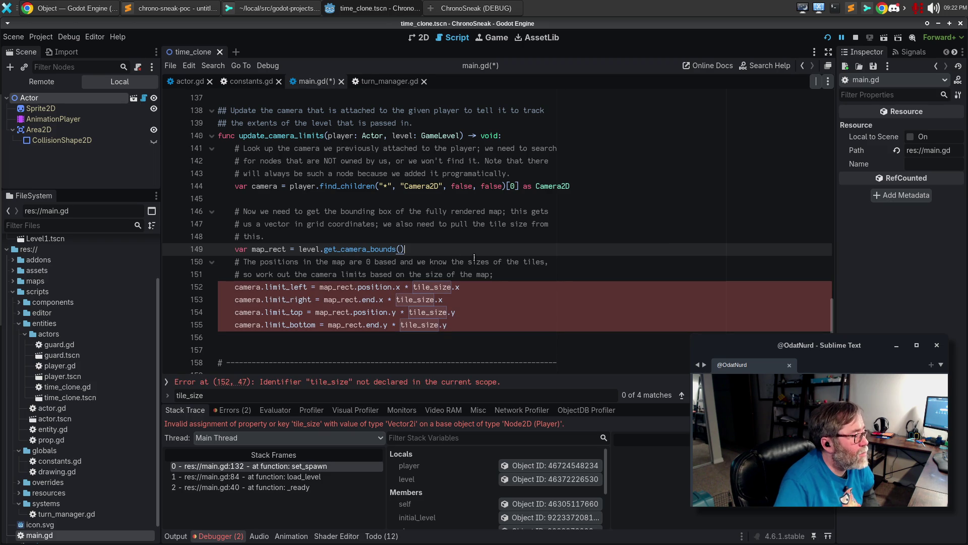
- Replace the four camera-limit tile_size uses with GameConstants.TILE_SIZE
click(422, 292)
click(419, 299)
key(ctrl+d)
key(ctrl+d)
key(ctrl+d)
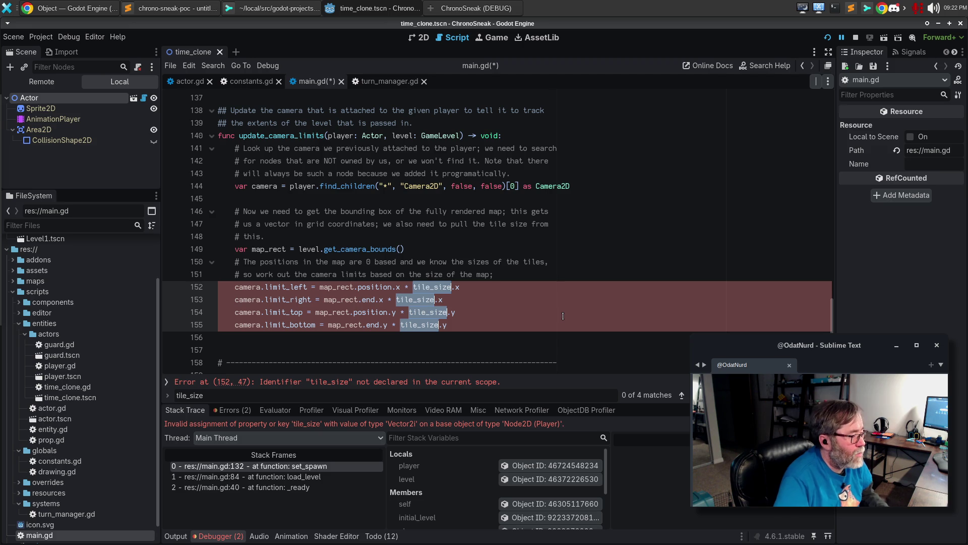
text(GameCon)
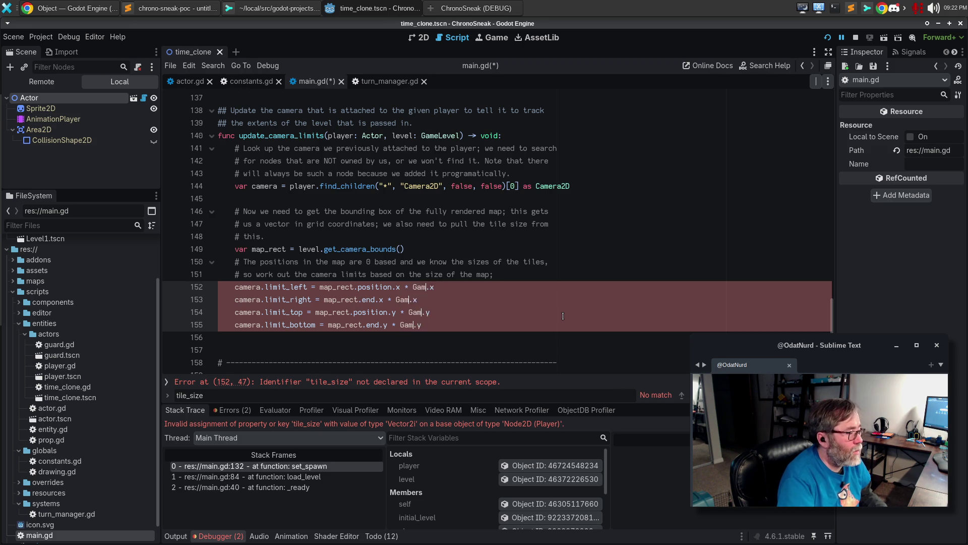
key(Return)
text(.TILE_)
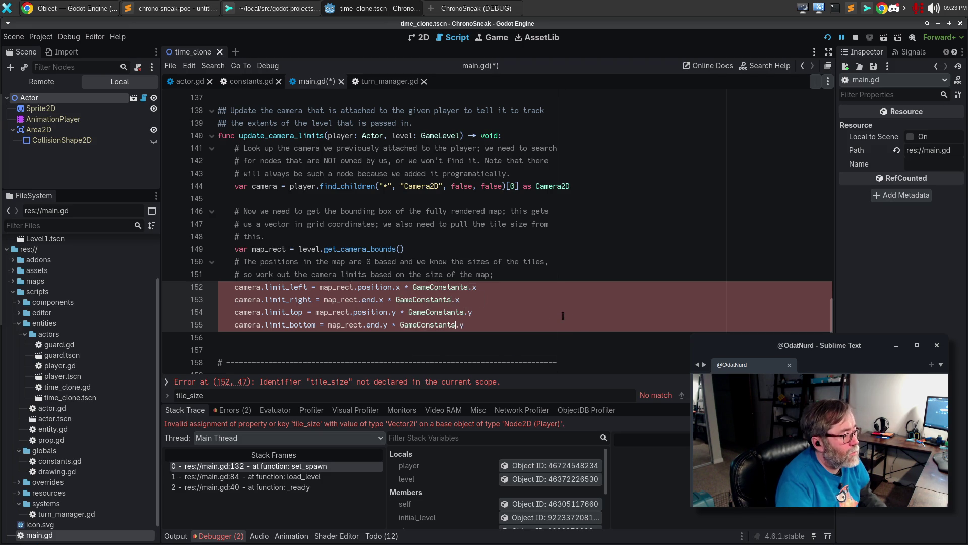
text(SIZE.)
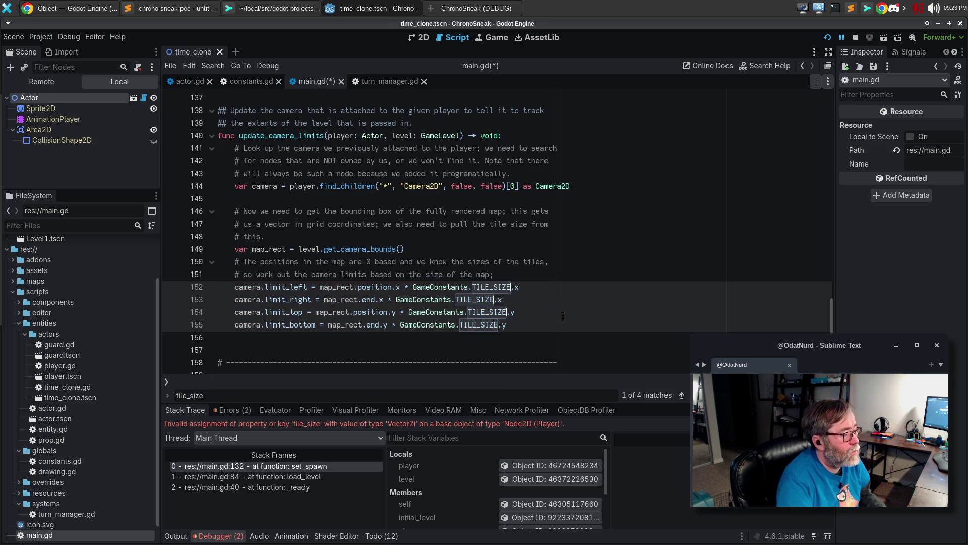
key(Escape)
- Search main.gd for tile_size to confirm no lowercase references remain
key(F3)
key(F3)
key(F3)
key(F3)
key(ctrl+f)
text(tile_size)
key(shift+Return)
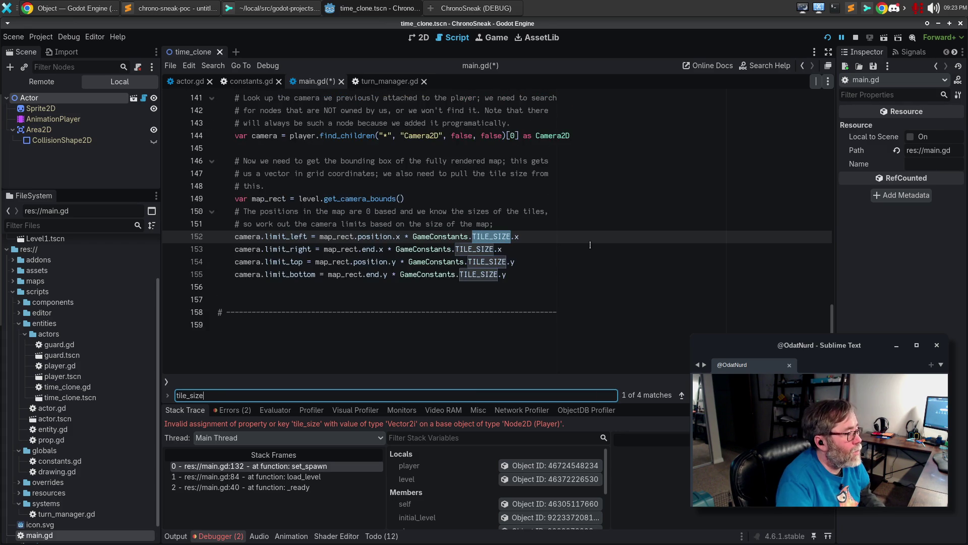
key(Return)
key(shift+Return)
key(Return)
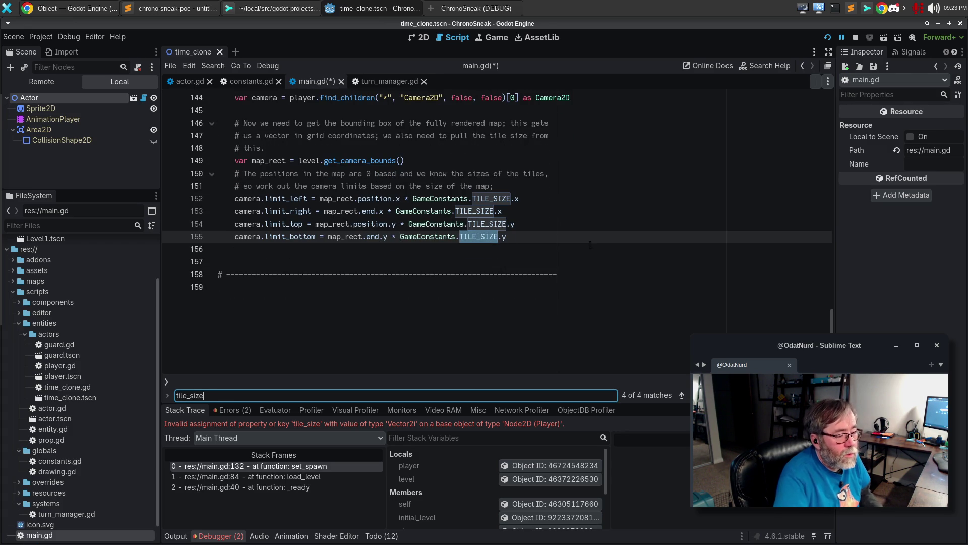
key(alt+c)
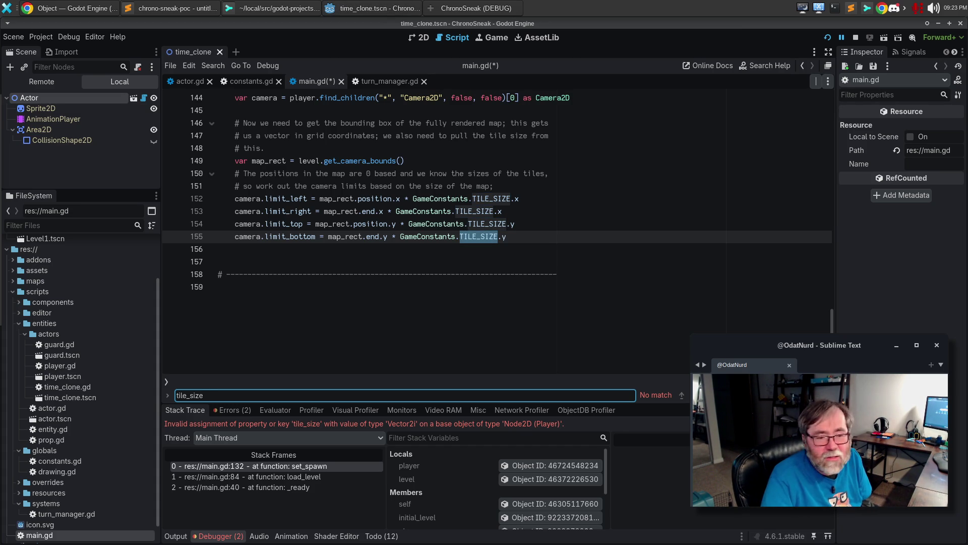
click(376, 328)
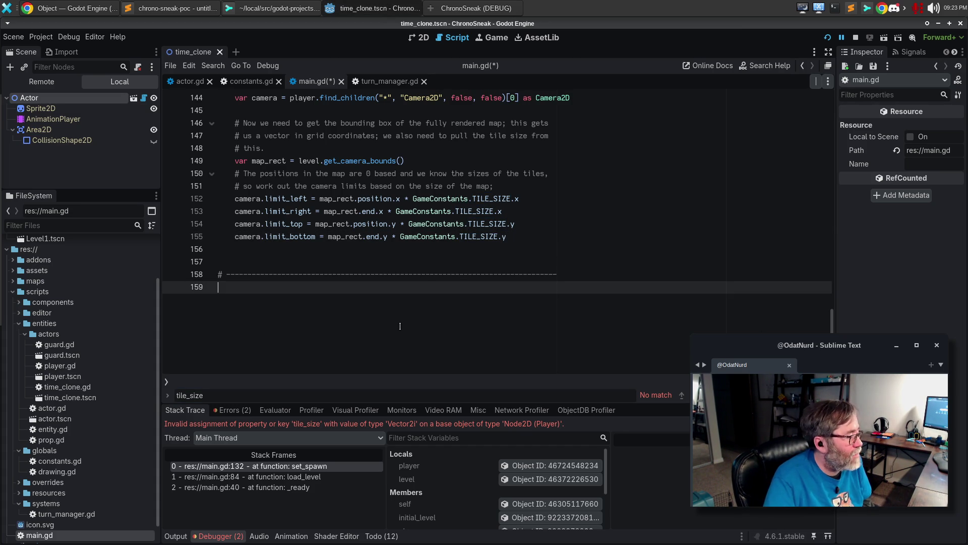
- Save main.gd and run ChronoSneak error-free, stop it, then view actor.gd from line 1
key(F5)
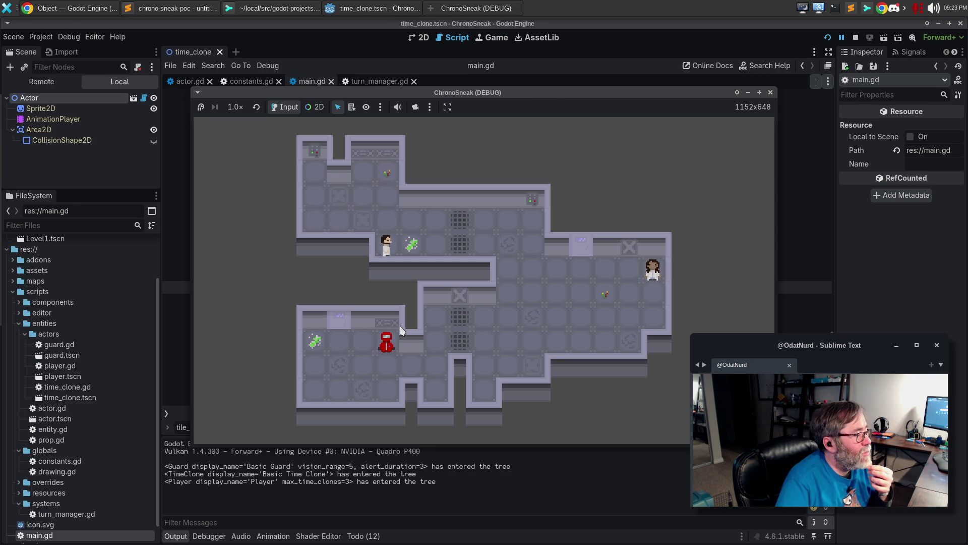
click(770, 92)
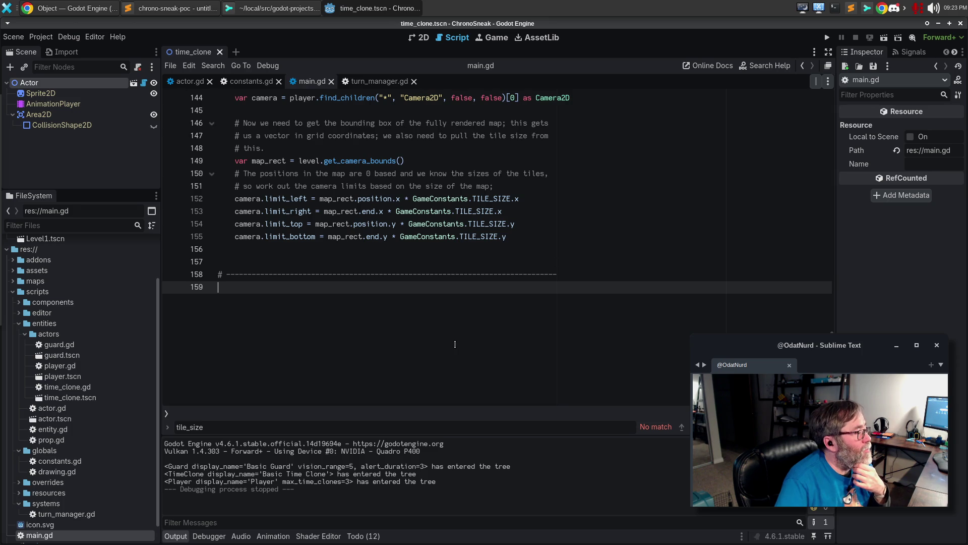
click(191, 82)
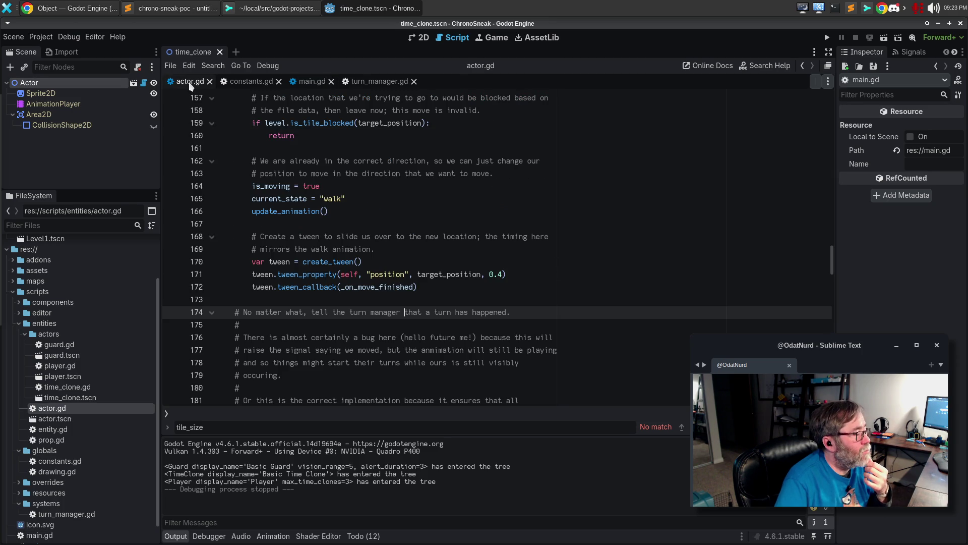
scroll(566, 295, up, 7)
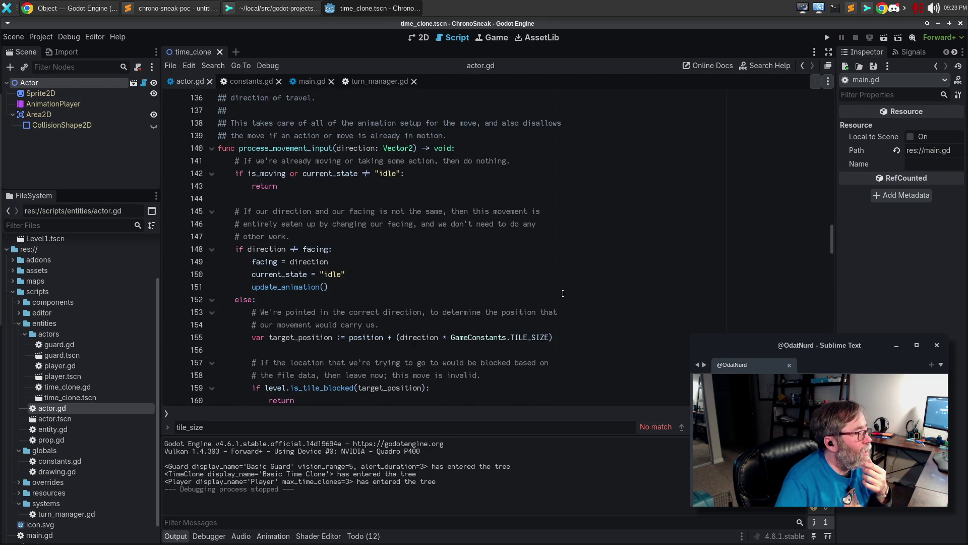
scroll(563, 293, up, 7)
scroll(563, 293, up, 7)
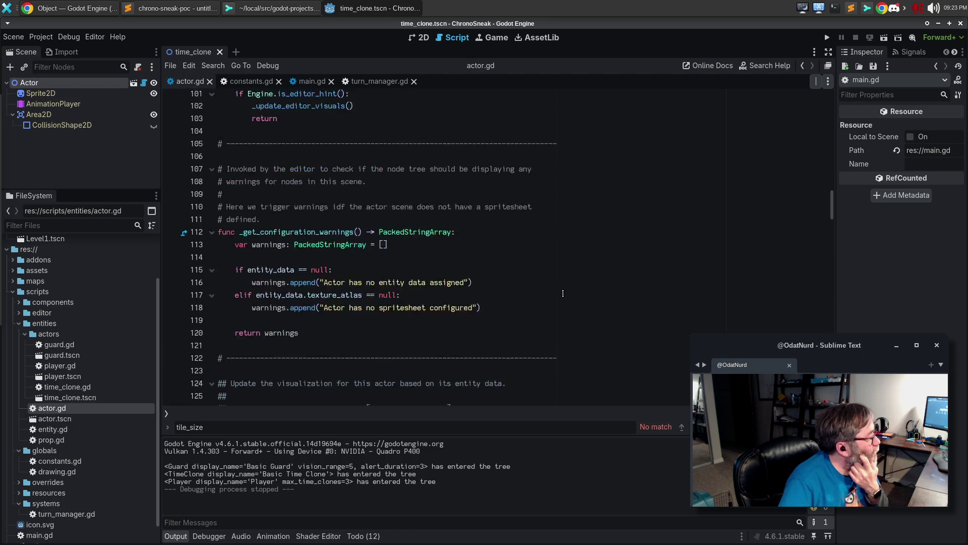
scroll(563, 293, up, 14)
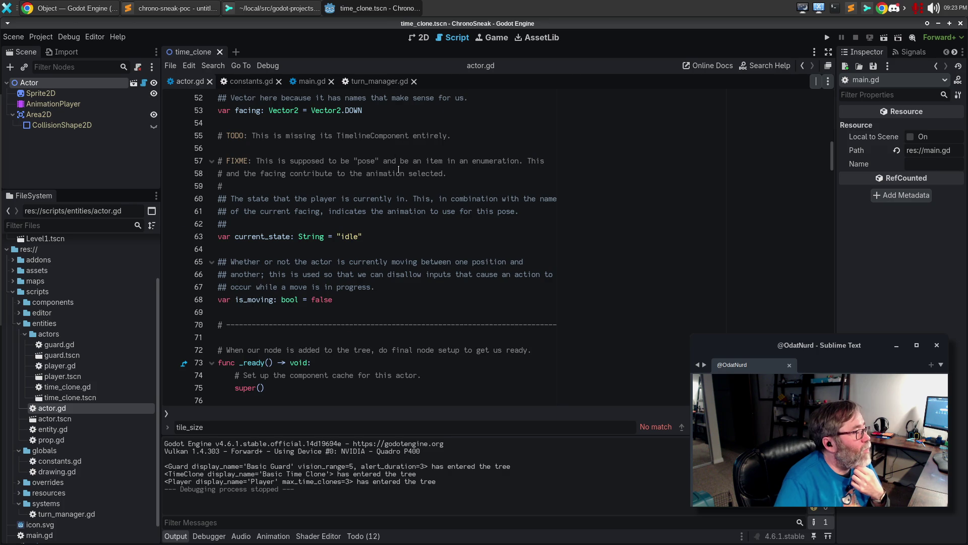
scroll(415, 210, up, 13)
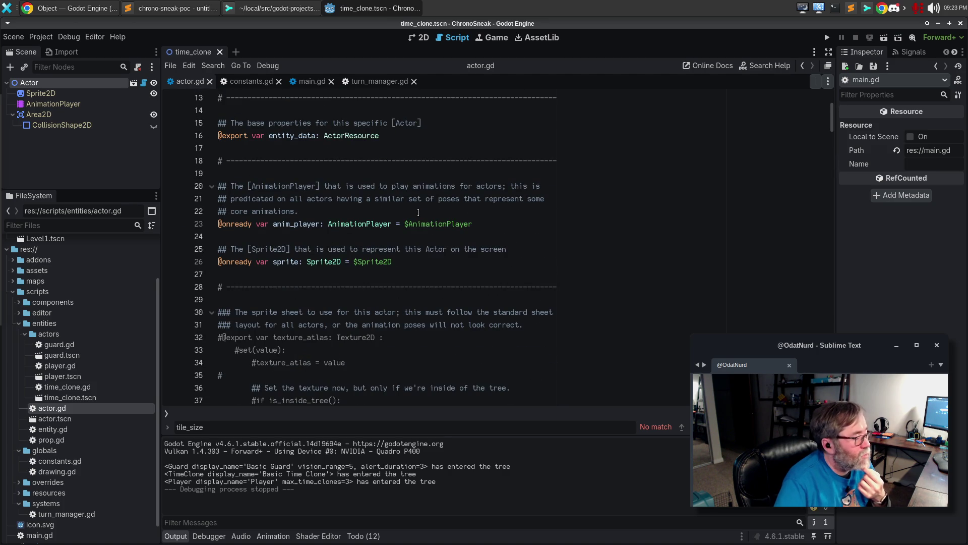
scroll(418, 213, up, 4)
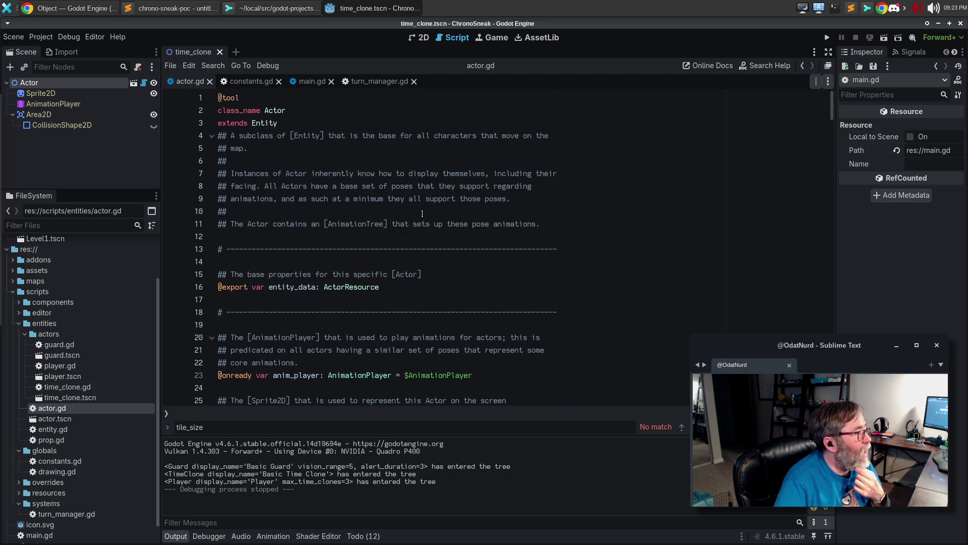
- In Sublime Merge, view the unstaged diffs for main.gd and actor.gd
click(248, 11)
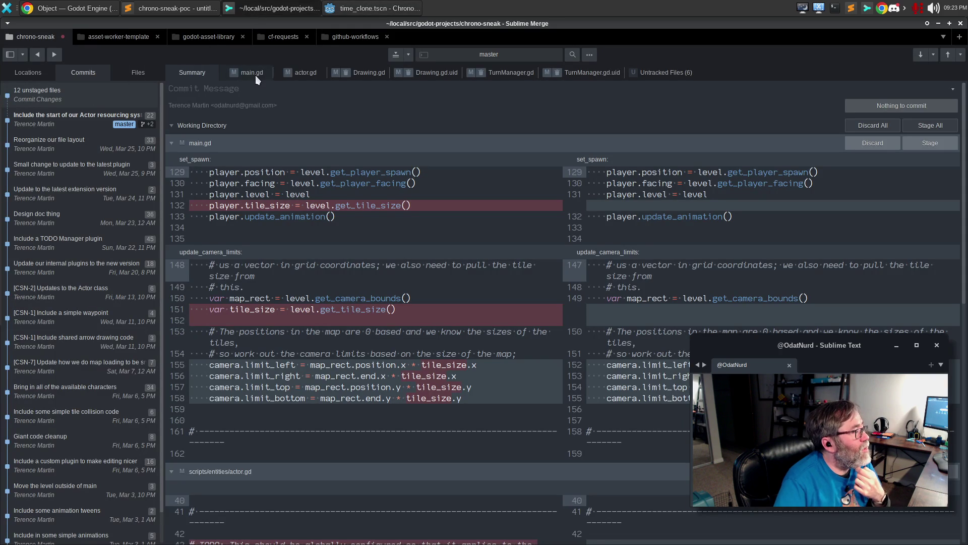
click(255, 75)
click(308, 74)
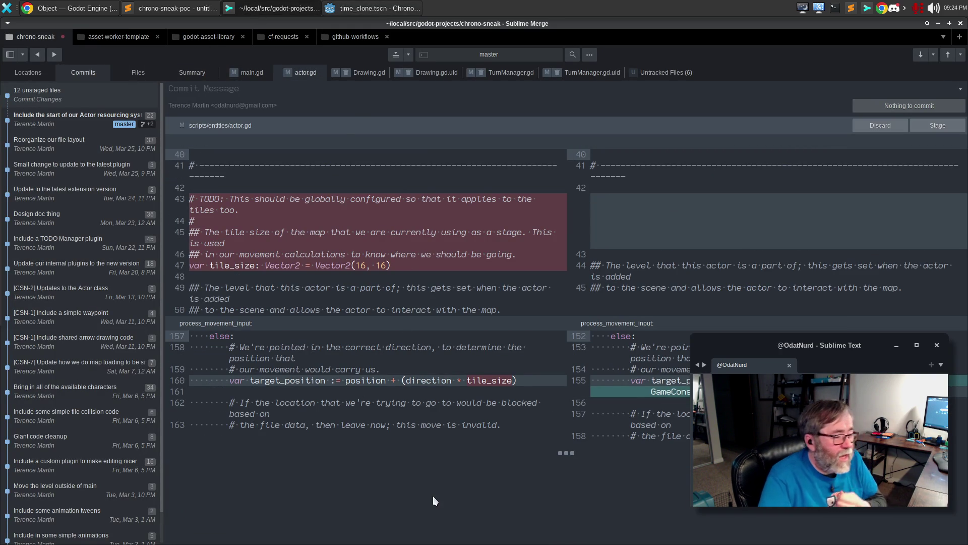
- Hide whitespace and disable word wrap in the diff, then review Drawing.gd and Drawing.gd.uid changes
right_click(627, 381)
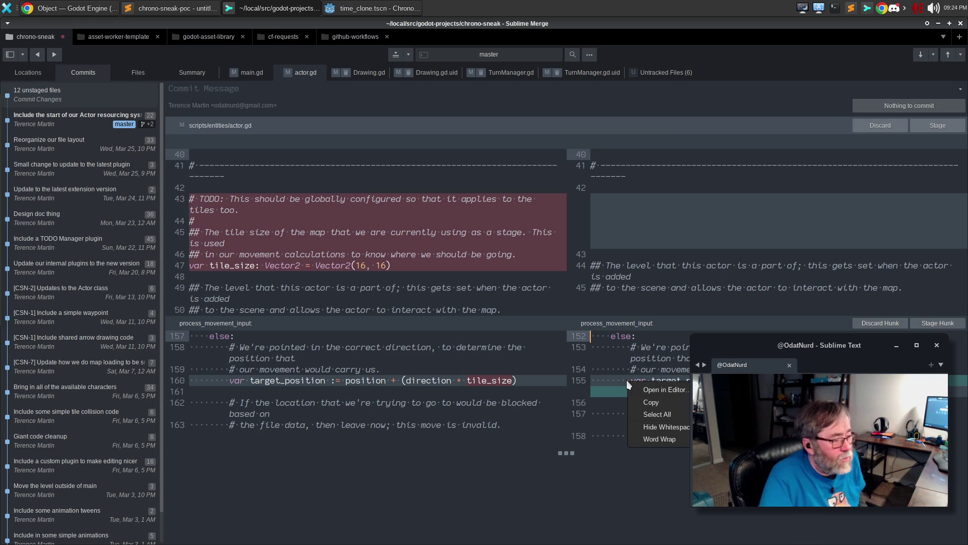
click(683, 426)
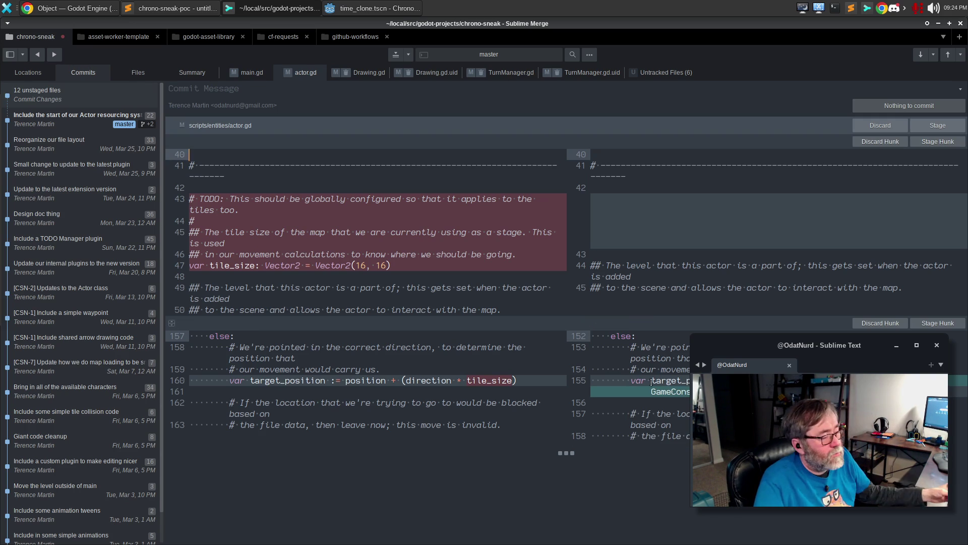
right_click(650, 368)
right_click(652, 374)
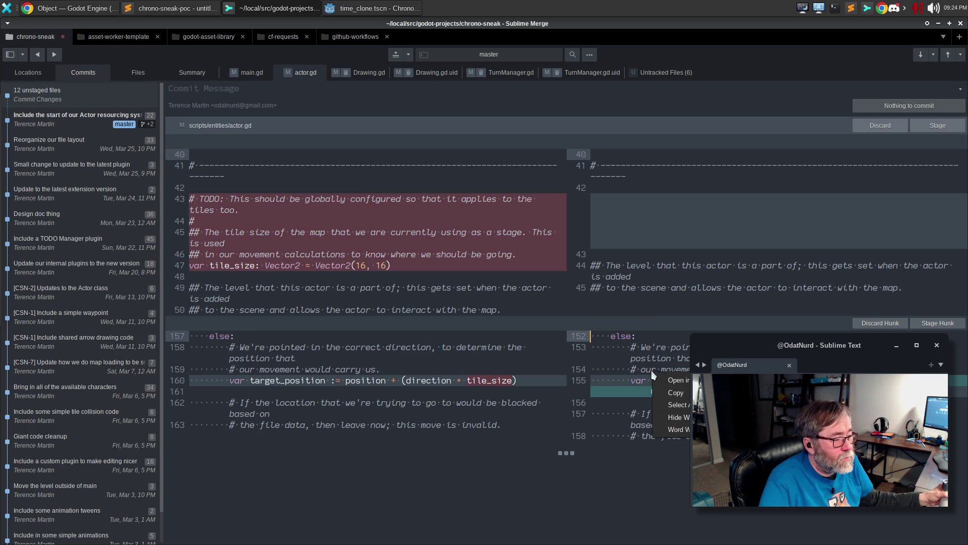
click(676, 429)
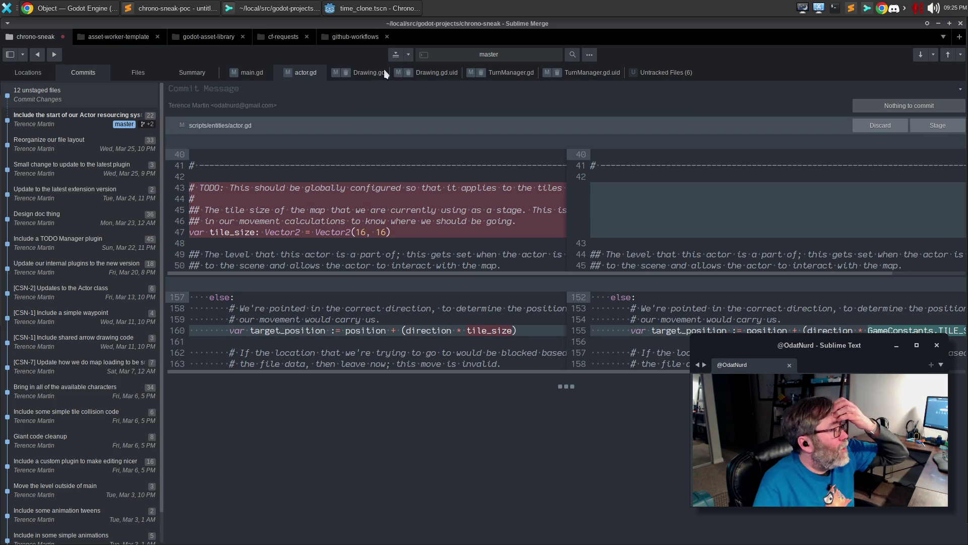
click(369, 75)
click(432, 76)
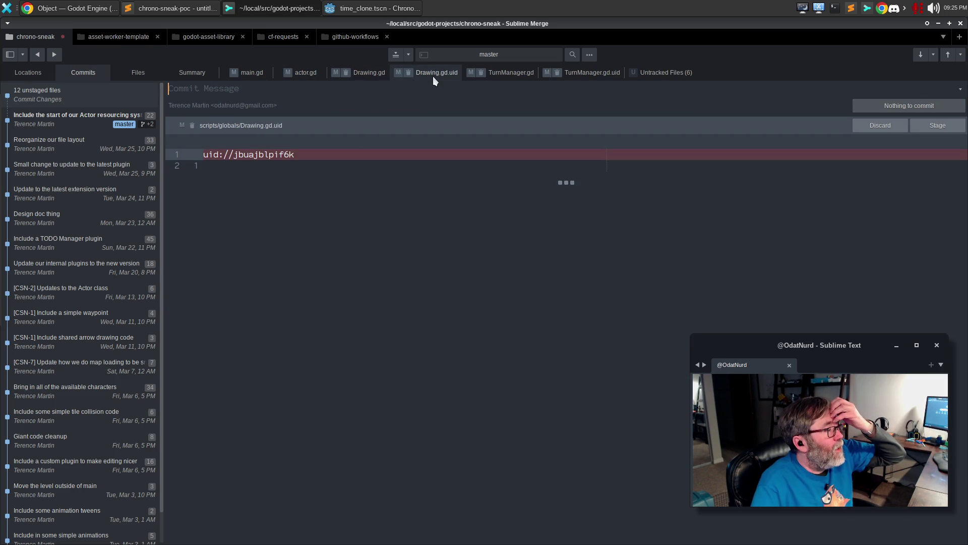